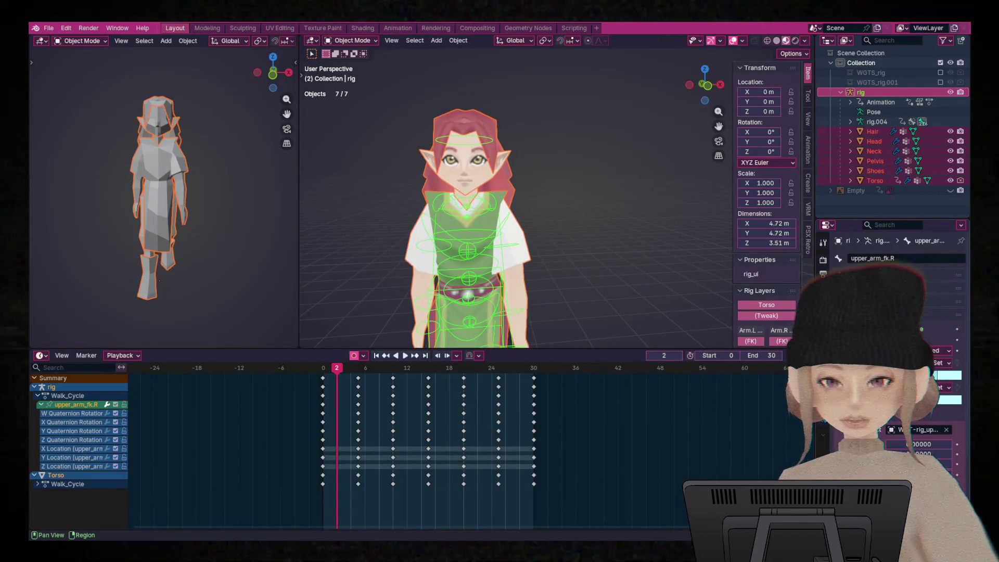
# Zoom the Blender viewport in on the Druid character's face to check its bones.
pyautogui.scroll(-5, 885, 261)
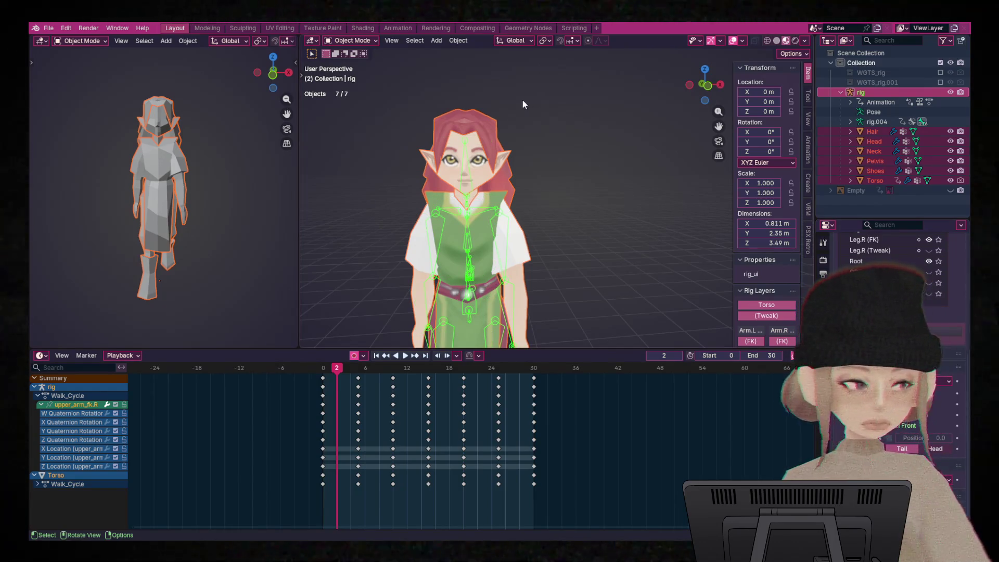
pyautogui.scroll(4, 522, 99)
pyautogui.scroll(-2, 593, 177)
pyautogui.scroll(3, 593, 177)
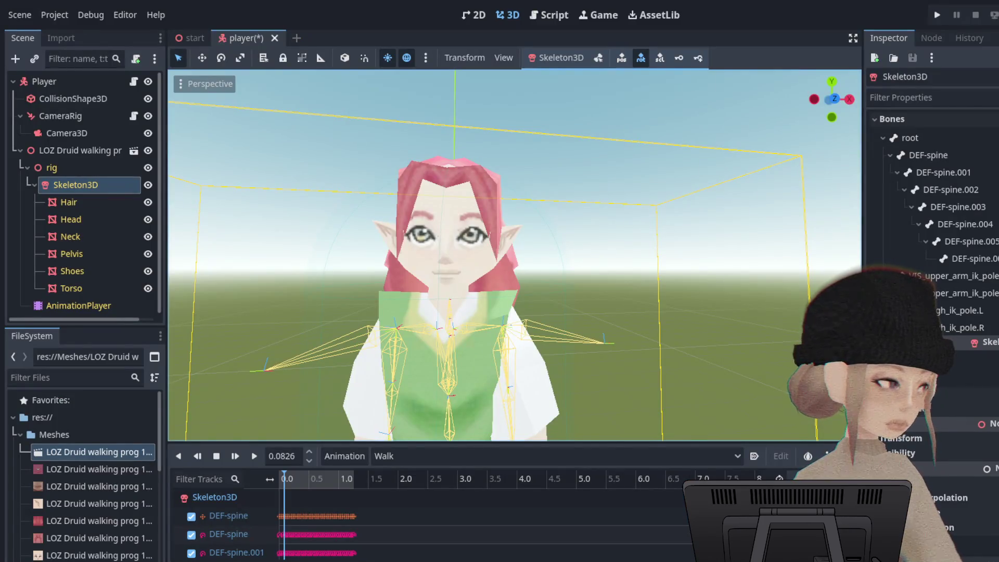
pyautogui.scroll(5, 521, 254)
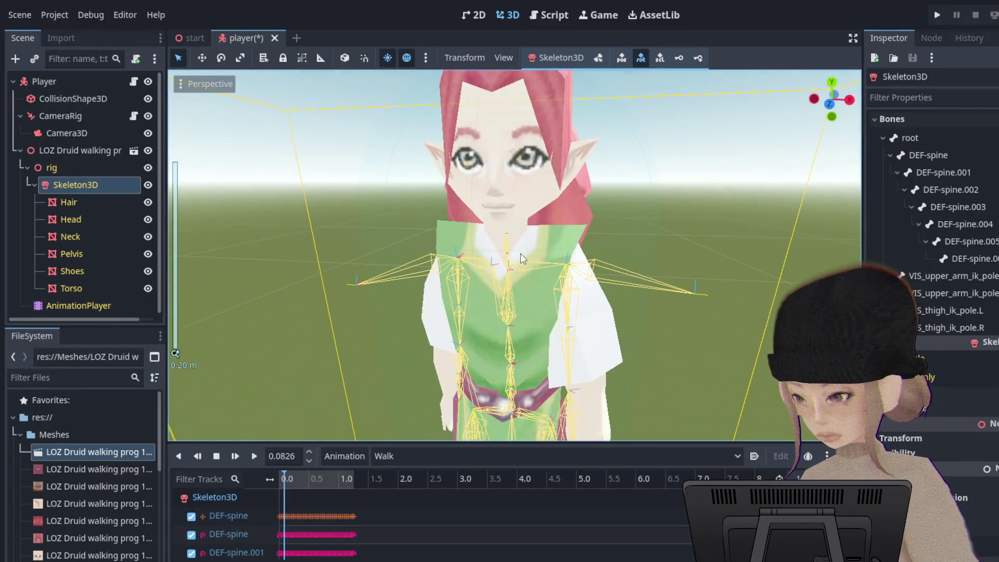
# Select Skeleton3D and inspect the DEF-spine bone's transform, collapsing its child bones.
pyautogui.click(512, 247)
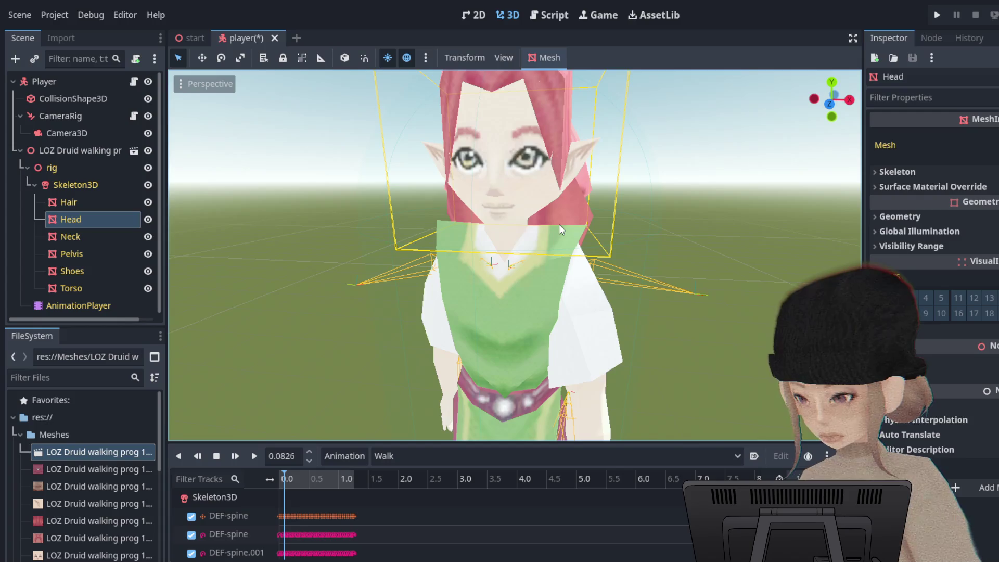
pyautogui.click(83, 168)
pyautogui.click(96, 183)
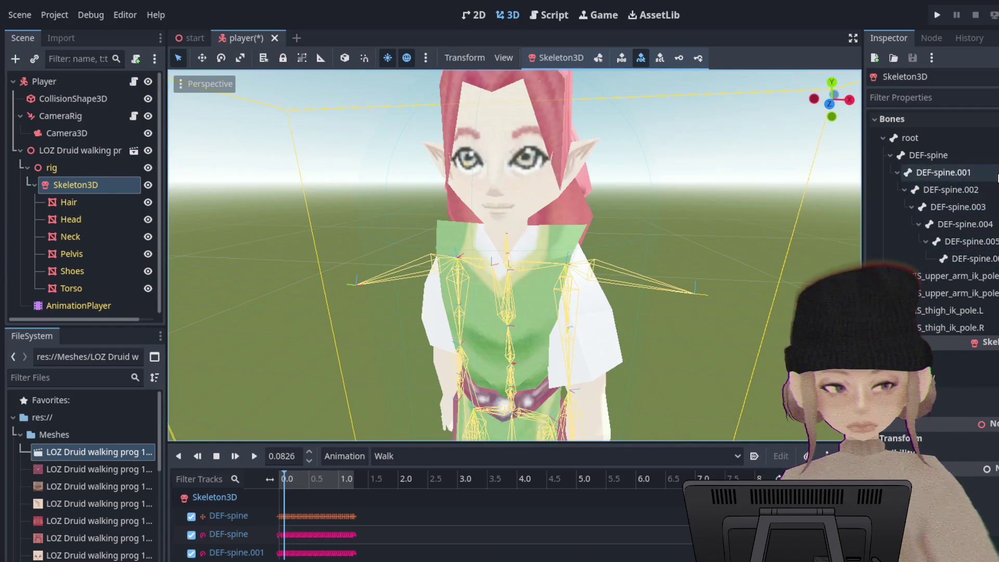
pyautogui.click(991, 161)
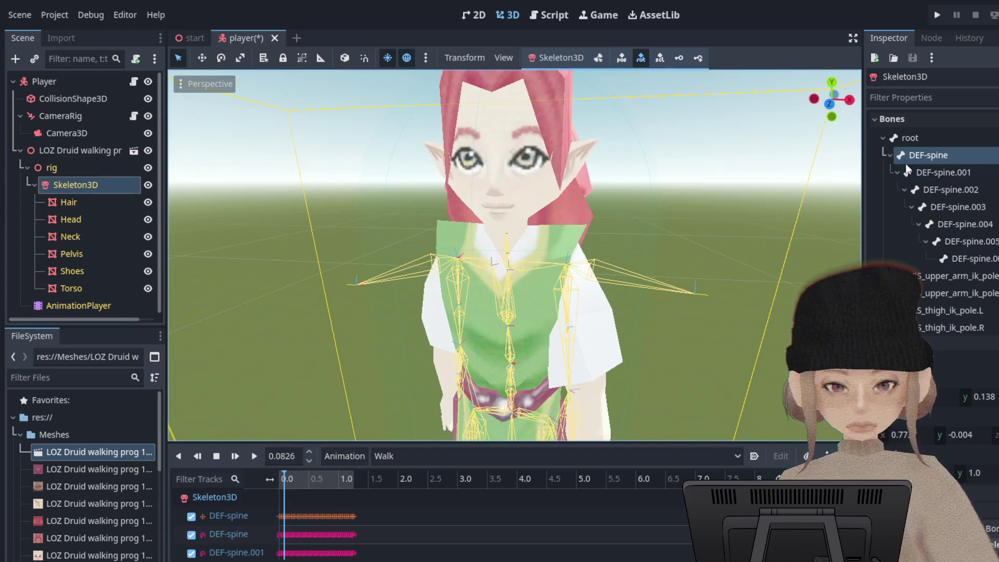
pyautogui.click(890, 155)
pyautogui.click(890, 155)
pyautogui.click(890, 155)
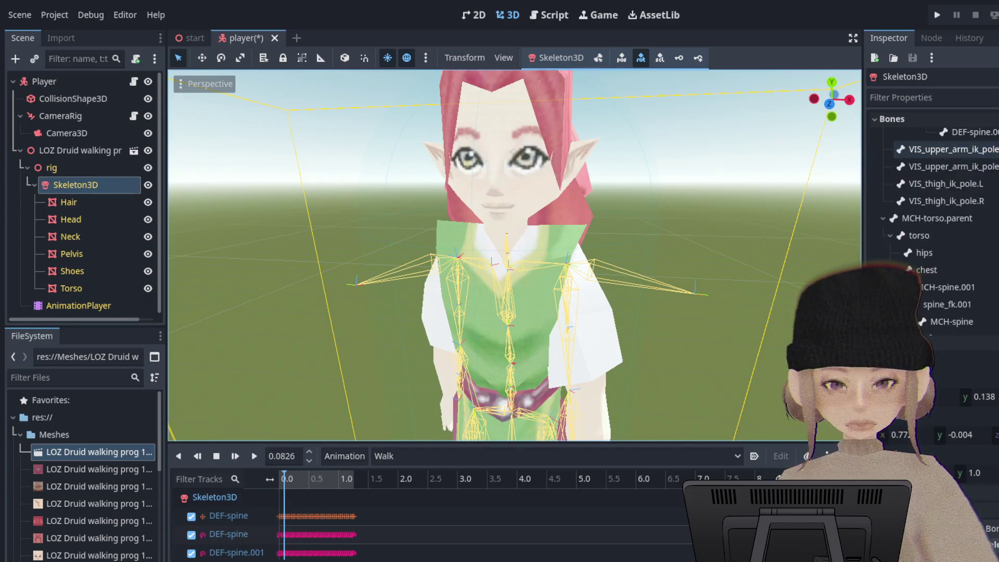
# Scroll down the Bones list and inspect the head bone's transform values.
pyautogui.scroll(-2, 892, 156)
pyautogui.scroll(-8, 937, 183)
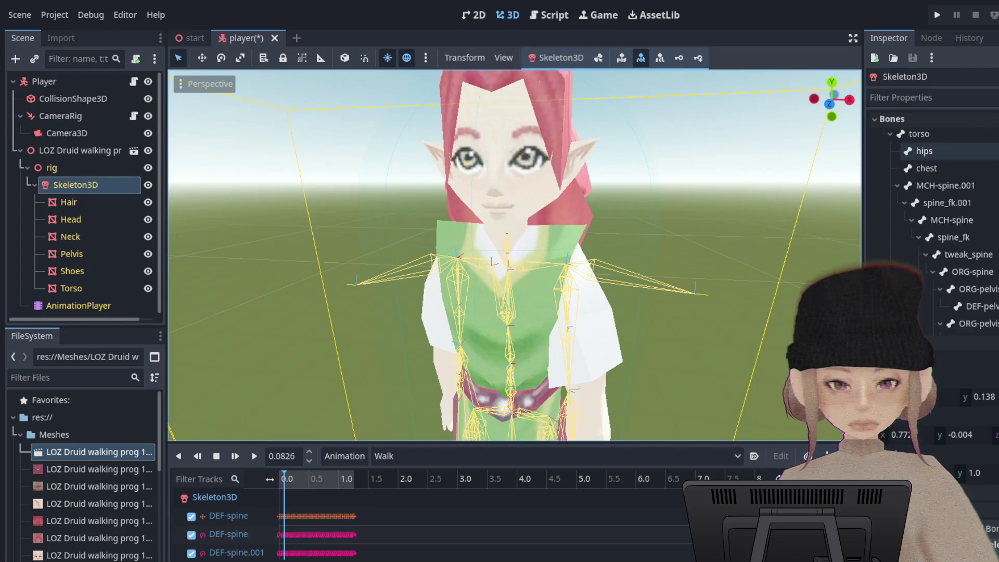
pyautogui.scroll(-10, 932, 235)
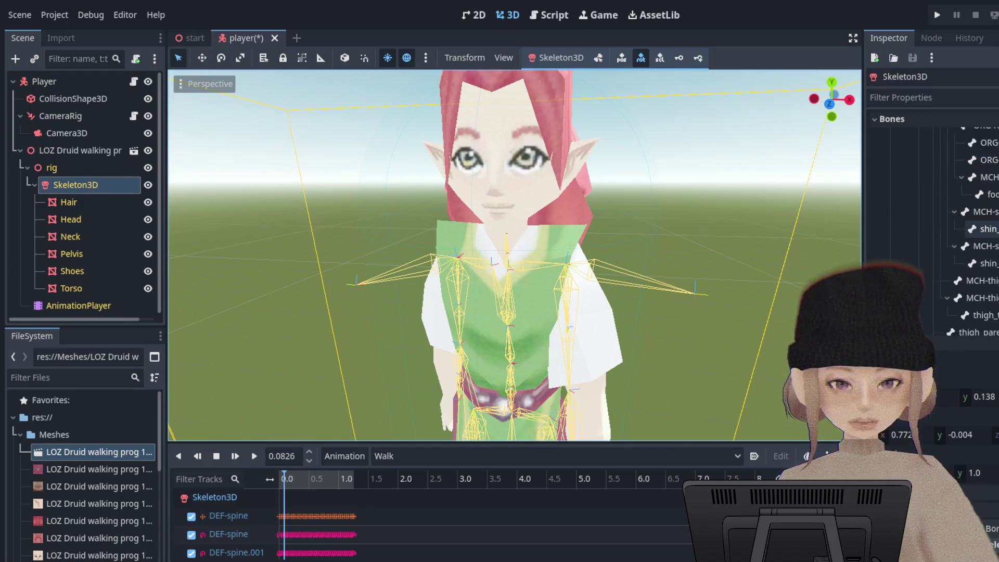
pyautogui.scroll(-1, 957, 237)
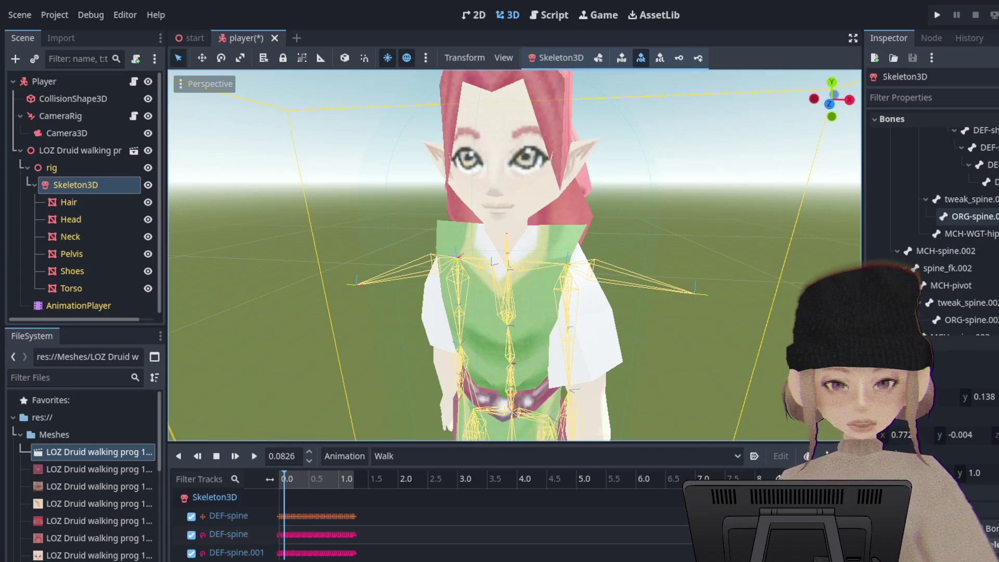
pyautogui.scroll(-5, 963, 229)
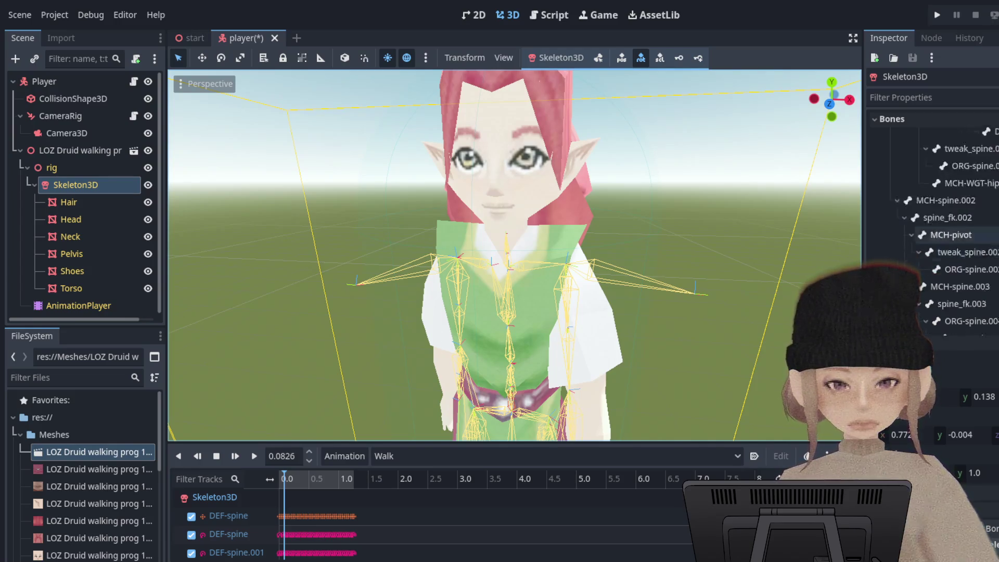
pyautogui.click(975, 170)
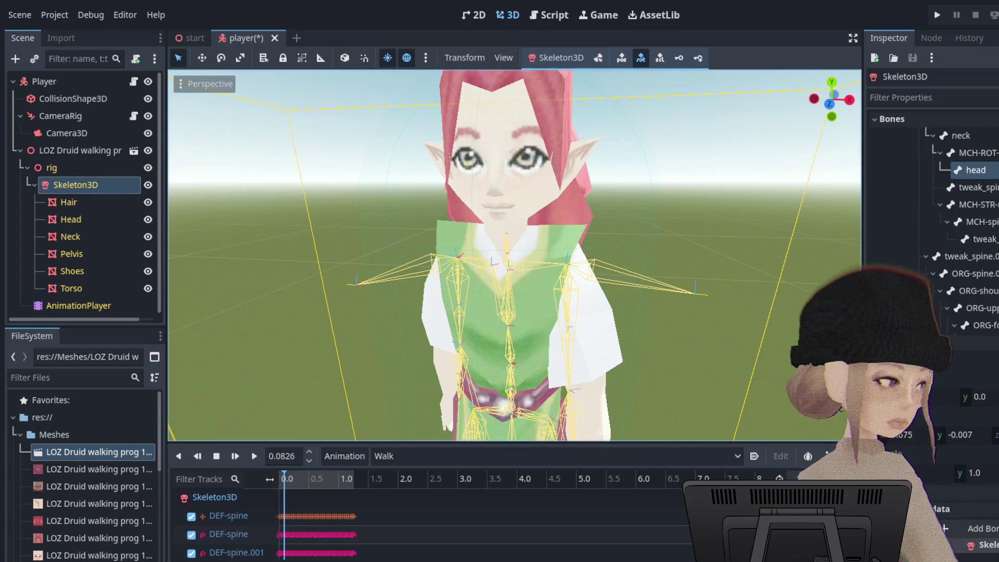
pyautogui.scroll(2, 958, 229)
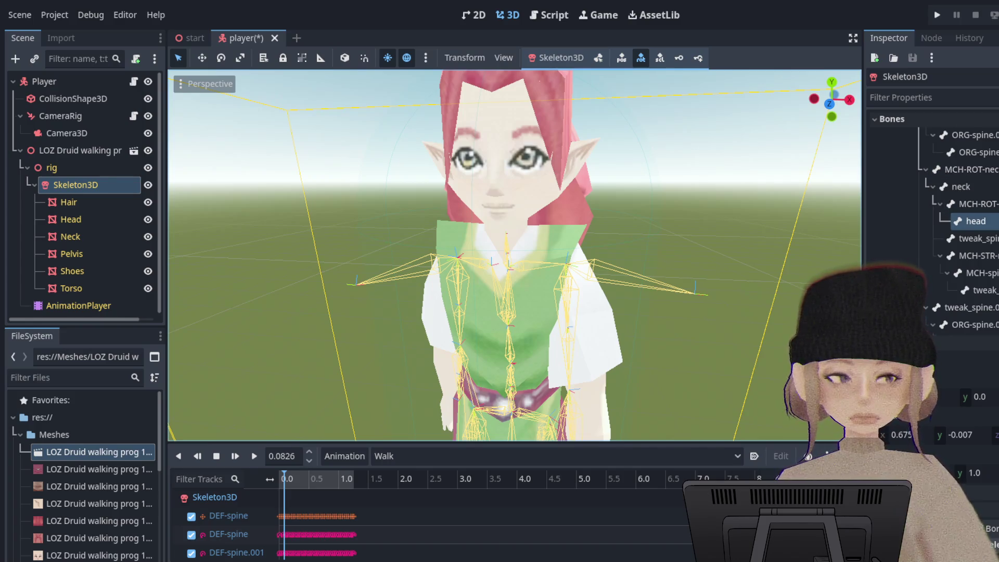
pyautogui.scroll(1, 994, 225)
pyautogui.scroll(3, 994, 225)
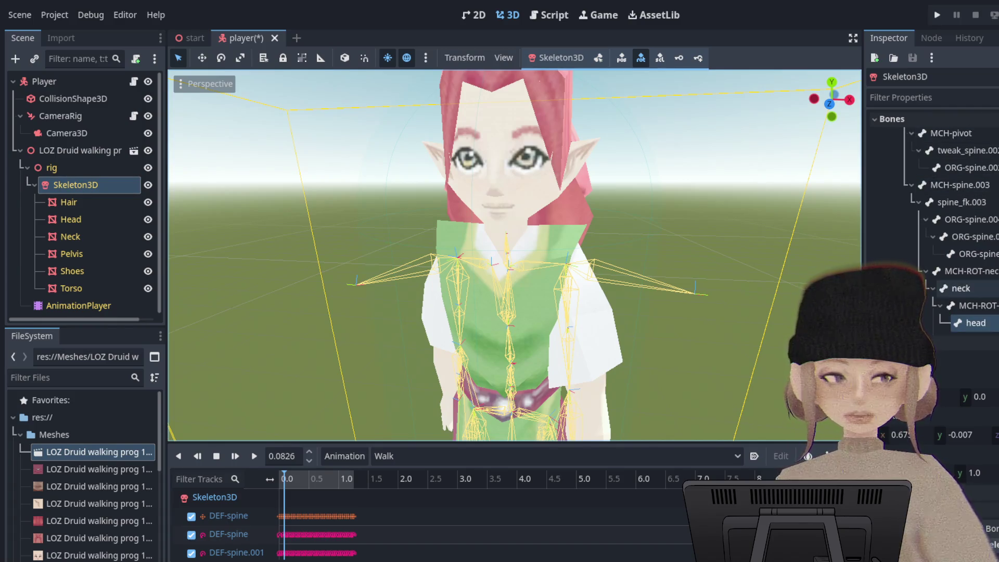
pyautogui.scroll(-1, 955, 232)
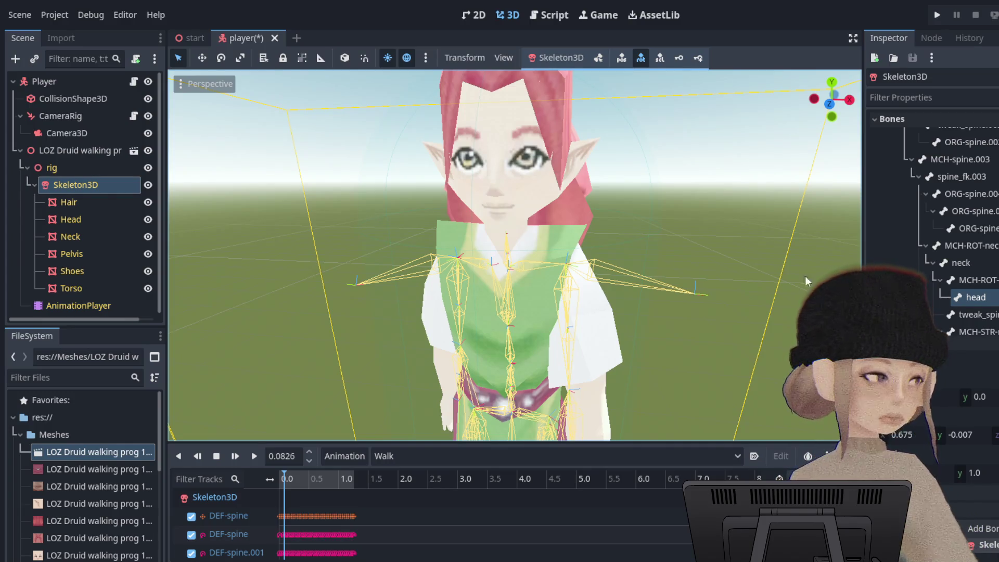
pyautogui.scroll(5, 598, 228)
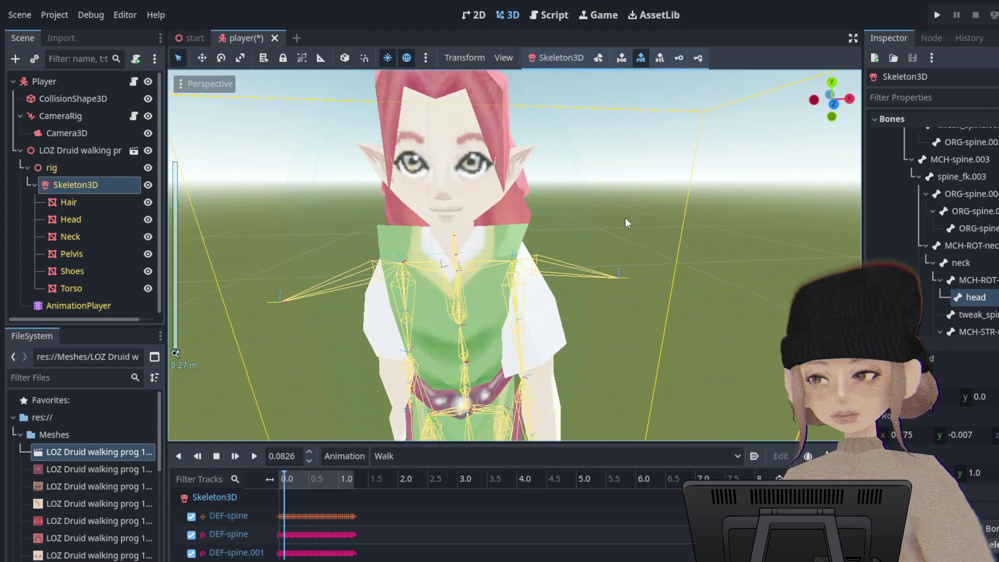
# Reselect Skeleton3D after clicking the collision shape and Torso, returning to a front view.
pyautogui.moveTo(625, 217)
pyautogui.mouseDown()
pyautogui.moveTo(435, 223)
pyautogui.moveTo(698, 295)
pyautogui.mouseUp()
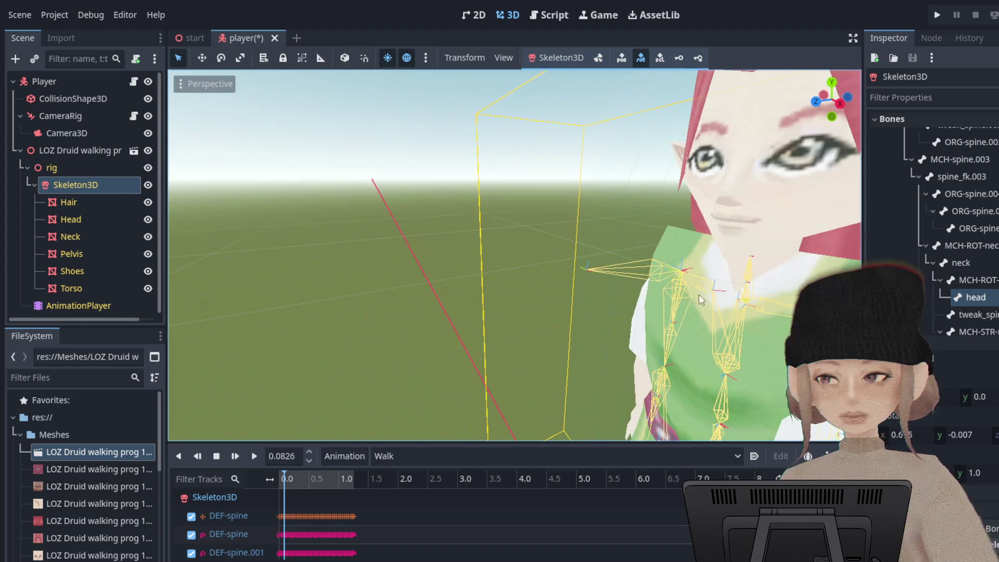
pyautogui.click(756, 295)
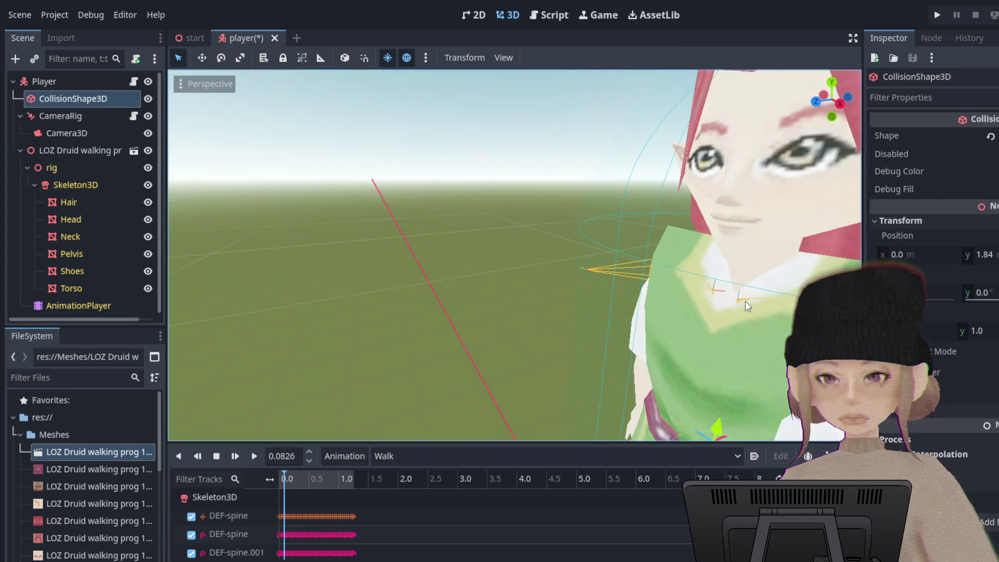
pyautogui.click(745, 301)
pyautogui.click(99, 186)
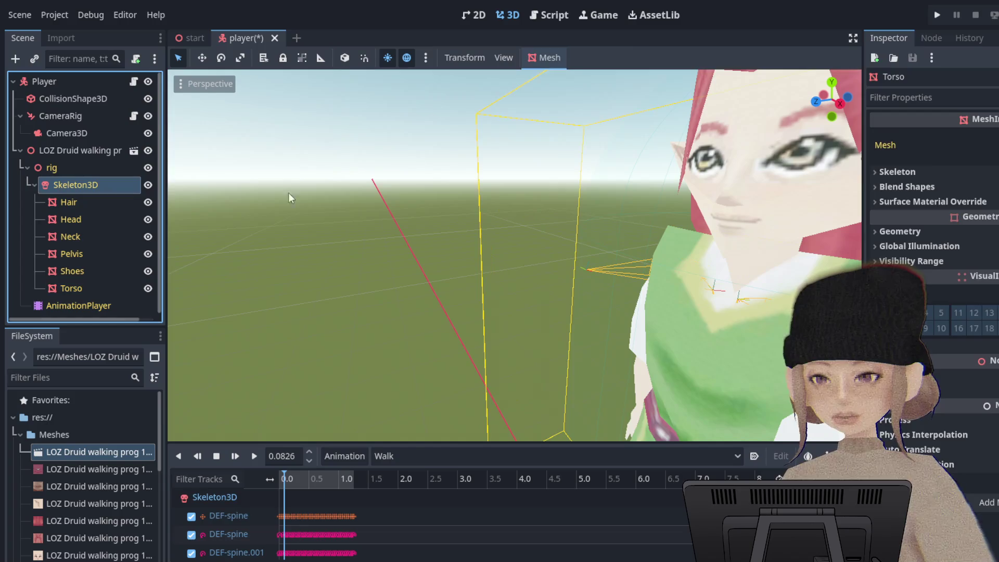
pyautogui.scroll(2, 726, 255)
pyautogui.moveTo(726, 256)
pyautogui.mouseDown()
pyautogui.moveTo(805, 245)
pyautogui.moveTo(533, 183)
pyautogui.mouseUp()
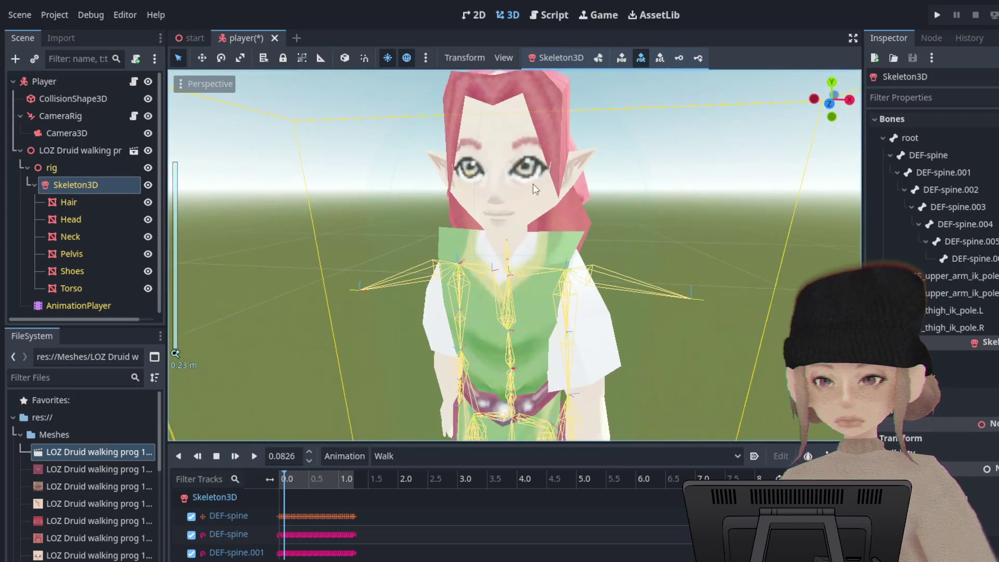
# Select the head bone in the Bones list to show its pose values.
pyautogui.scroll(-8, 963, 260)
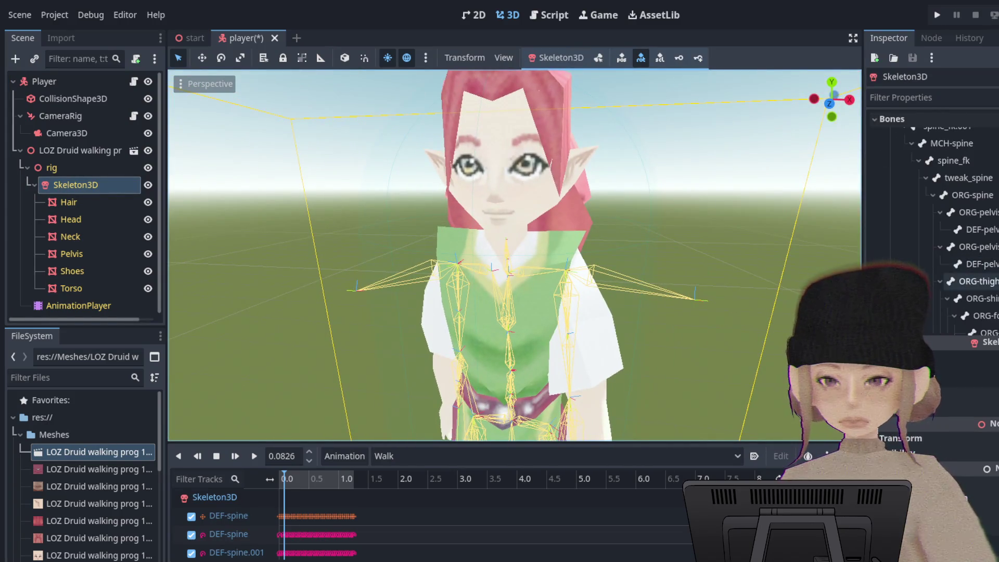
pyautogui.scroll(-1, 963, 234)
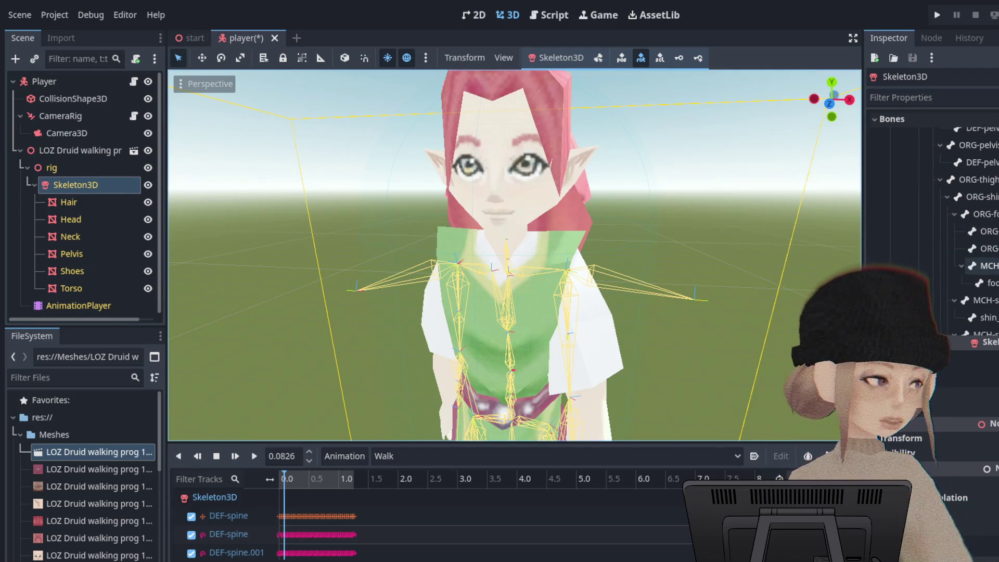
pyautogui.scroll(-5, 968, 235)
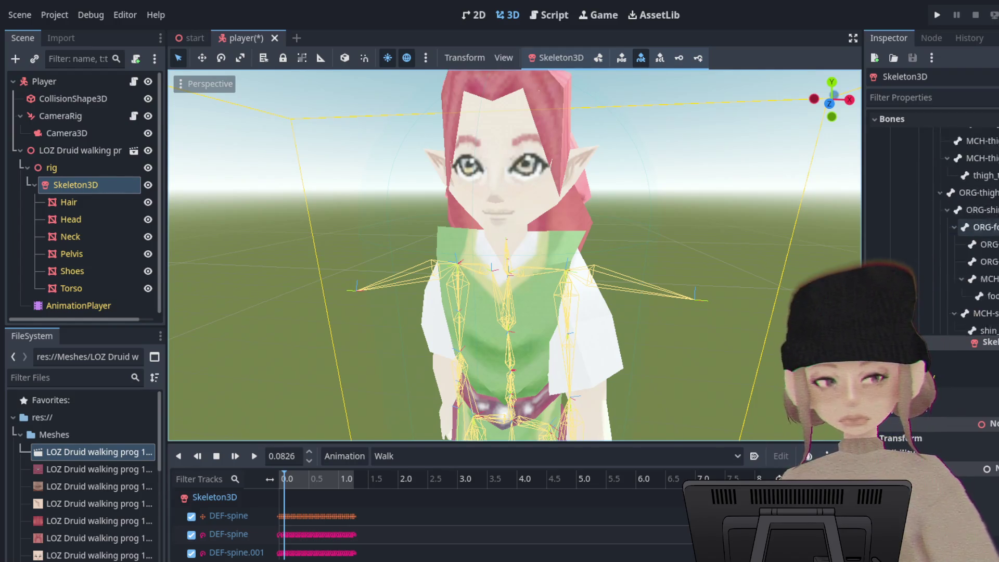
pyautogui.scroll(-5, 973, 229)
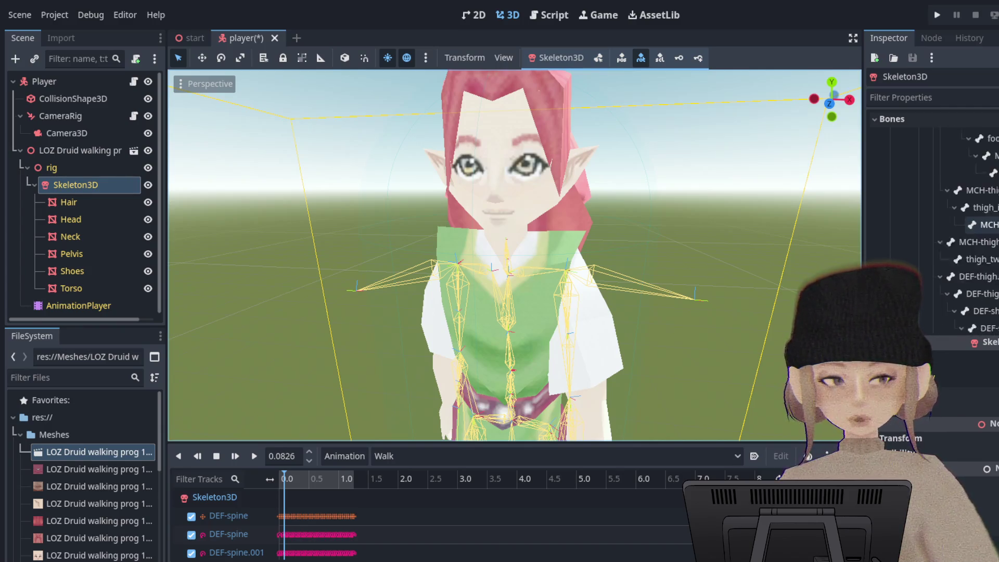
pyautogui.scroll(4, 968, 235)
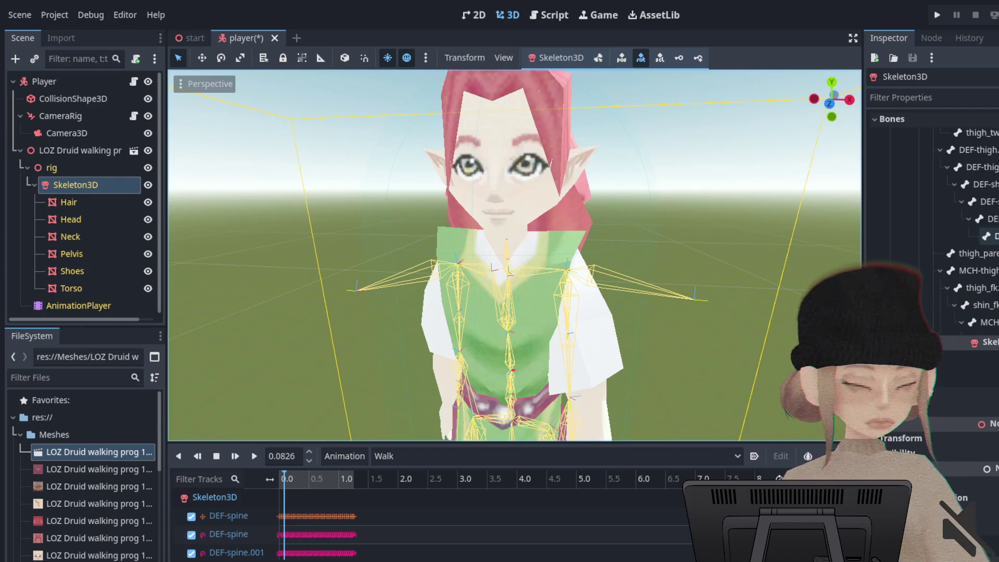
pyautogui.scroll(10, 968, 234)
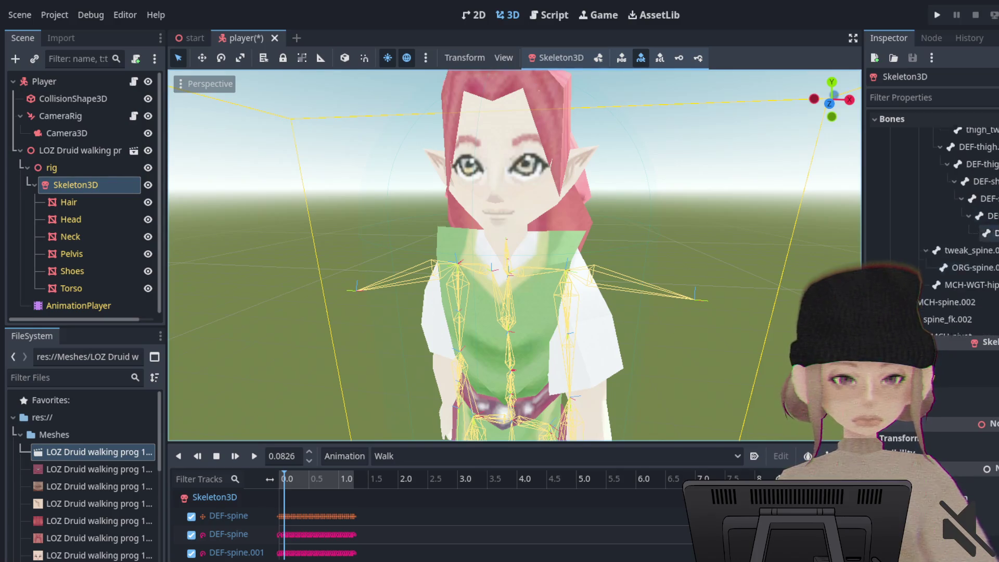
pyautogui.scroll(-4, 968, 235)
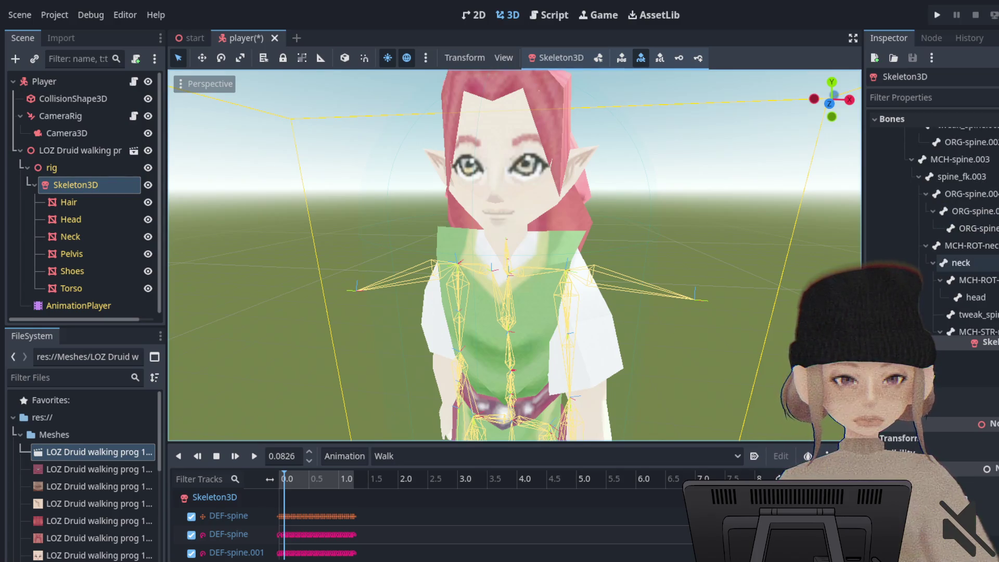
pyautogui.click(977, 297)
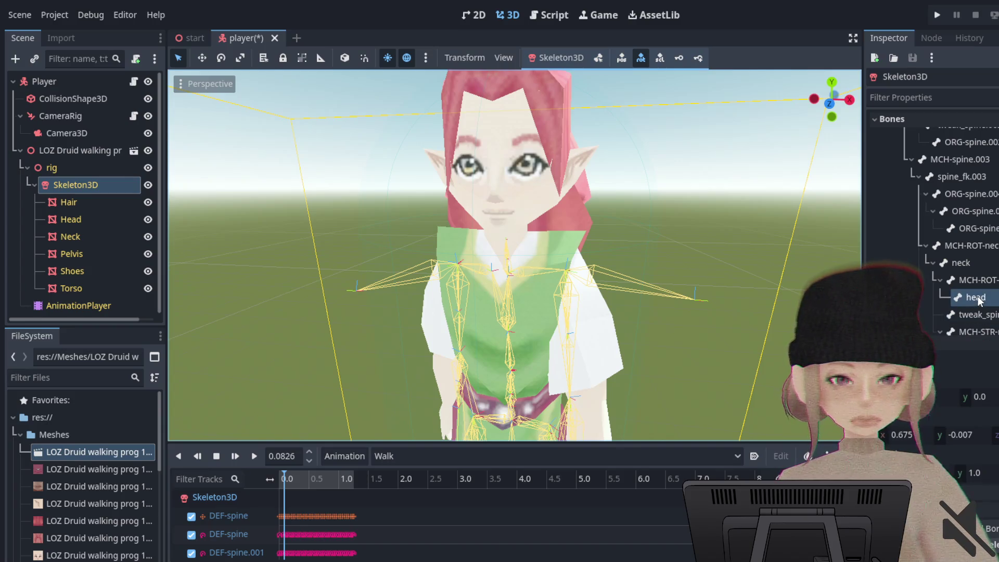
pyautogui.scroll(-5, 956, 430)
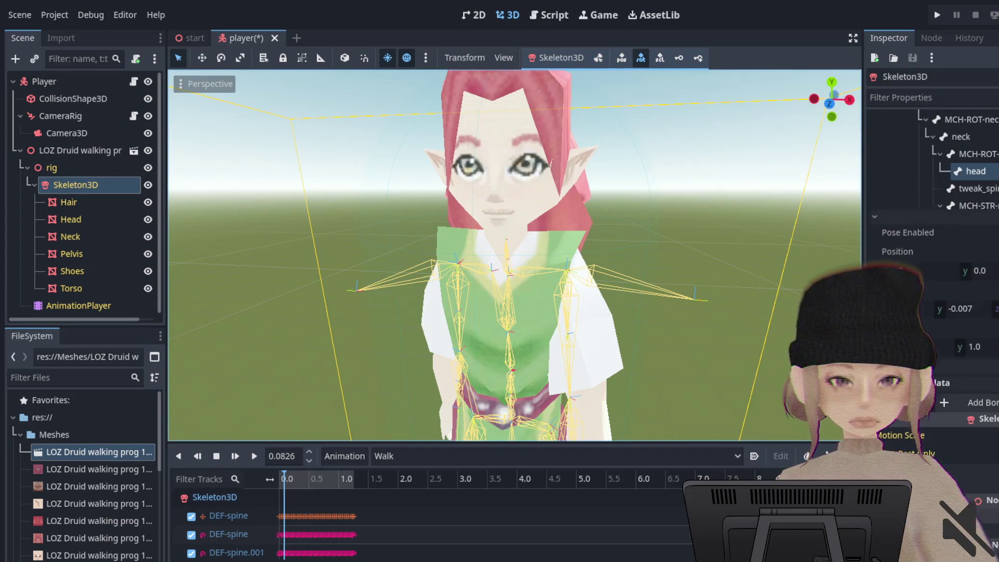
pyautogui.scroll(4, 987, 276)
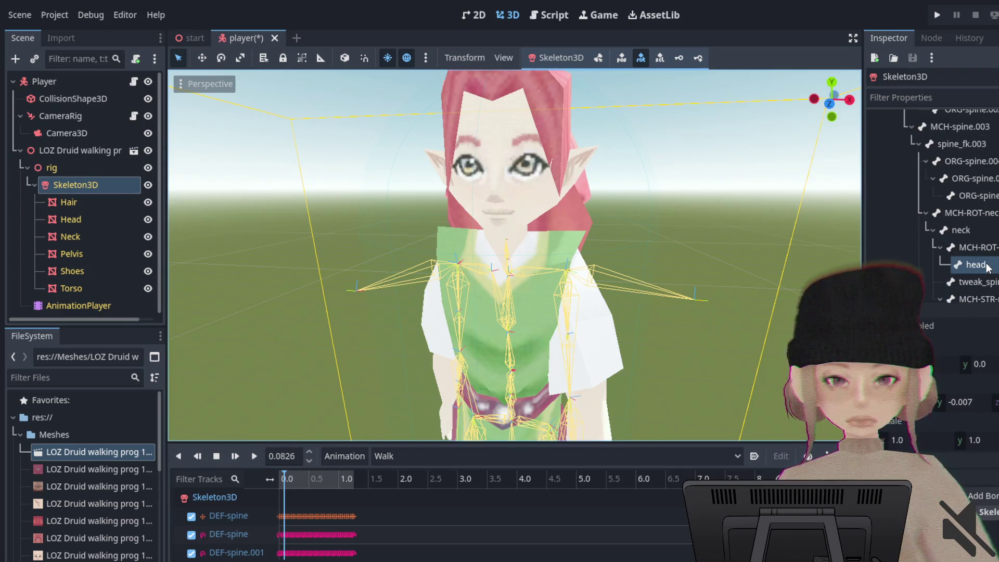
pyautogui.moveTo(626, 221)
pyautogui.mouseDown()
pyautogui.moveTo(673, 205)
pyautogui.moveTo(657, 208)
pyautogui.mouseUp()
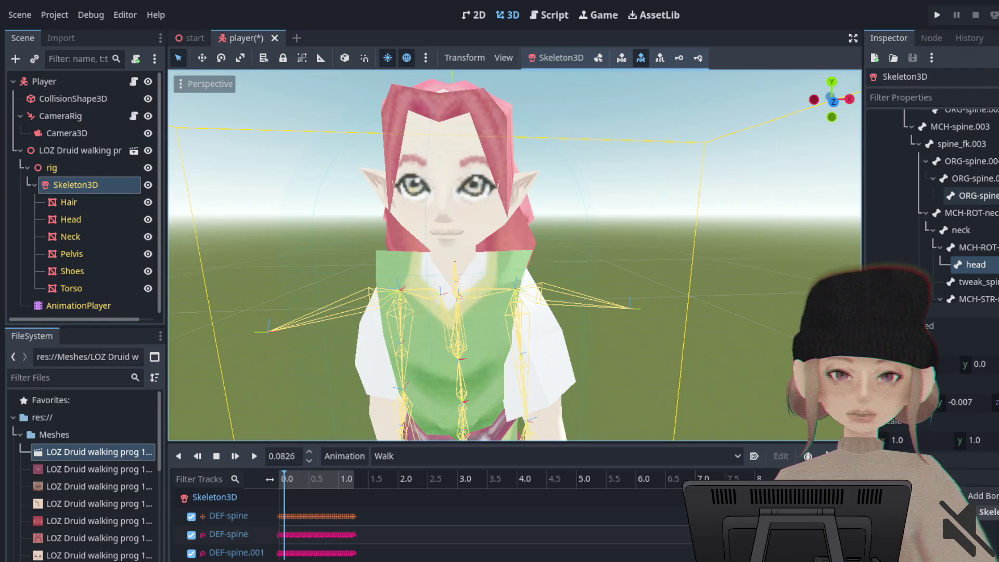
# Filter the Skeleton3D Inspector properties by 'head', removing a stray backtick.
pyautogui.click(923, 98)
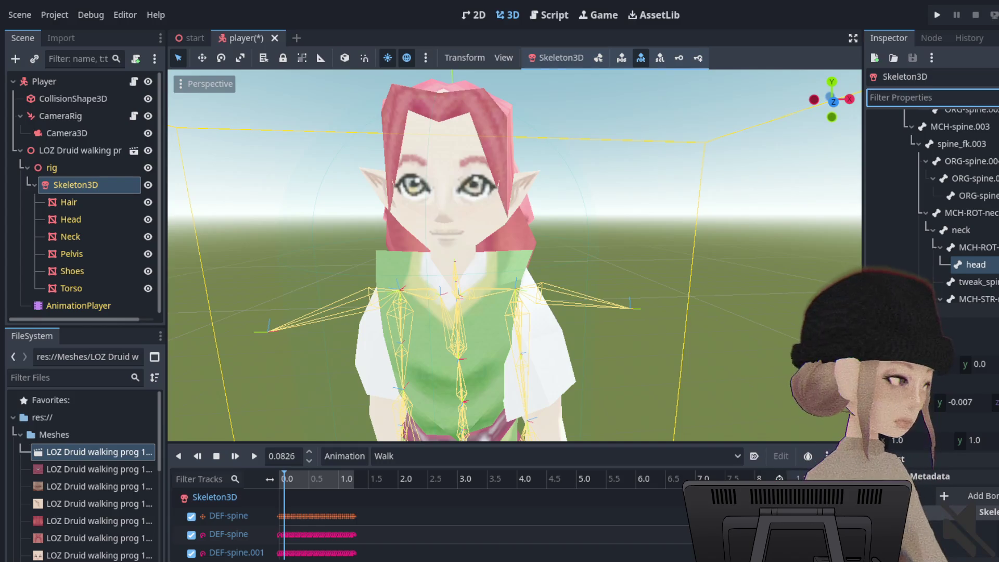
pyautogui.write('`')
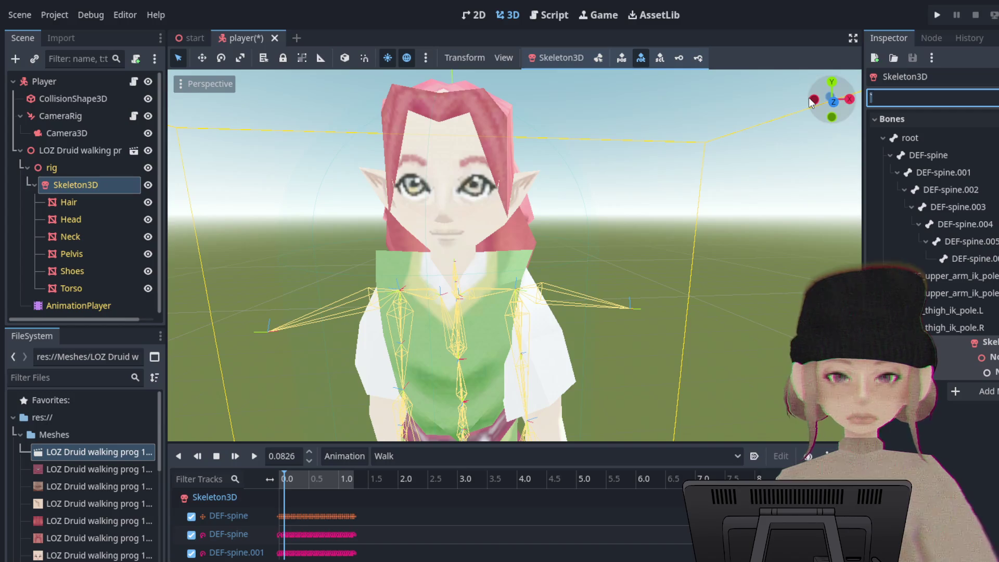
pyautogui.press('BackSpace')
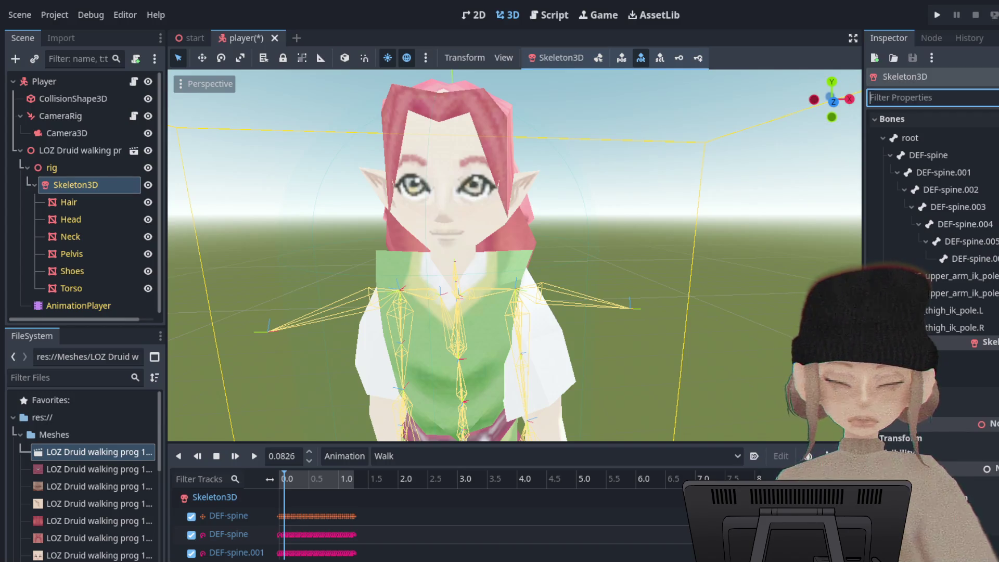
pyautogui.write('head')
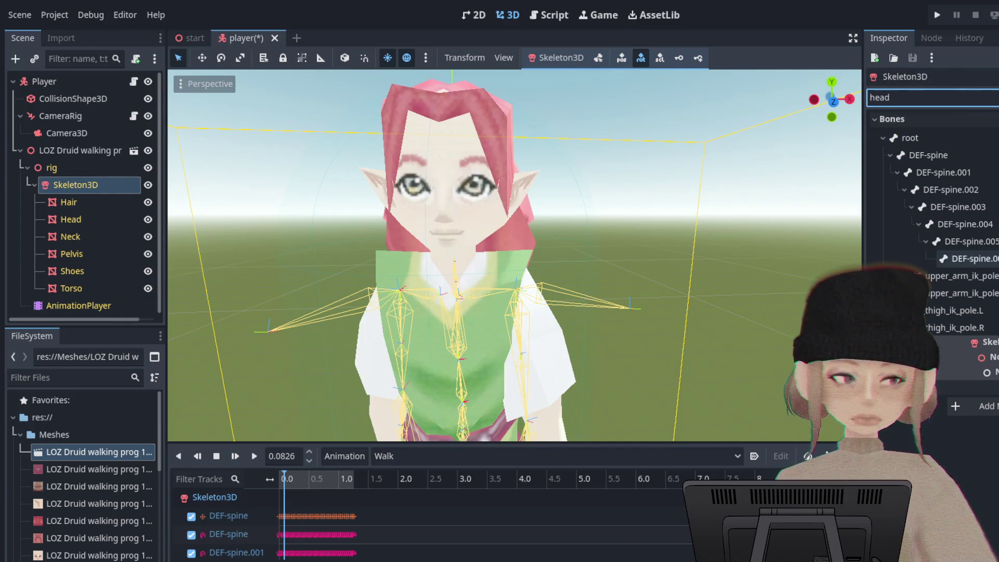
pyautogui.scroll(-3, 969, 209)
pyautogui.click(941, 99)
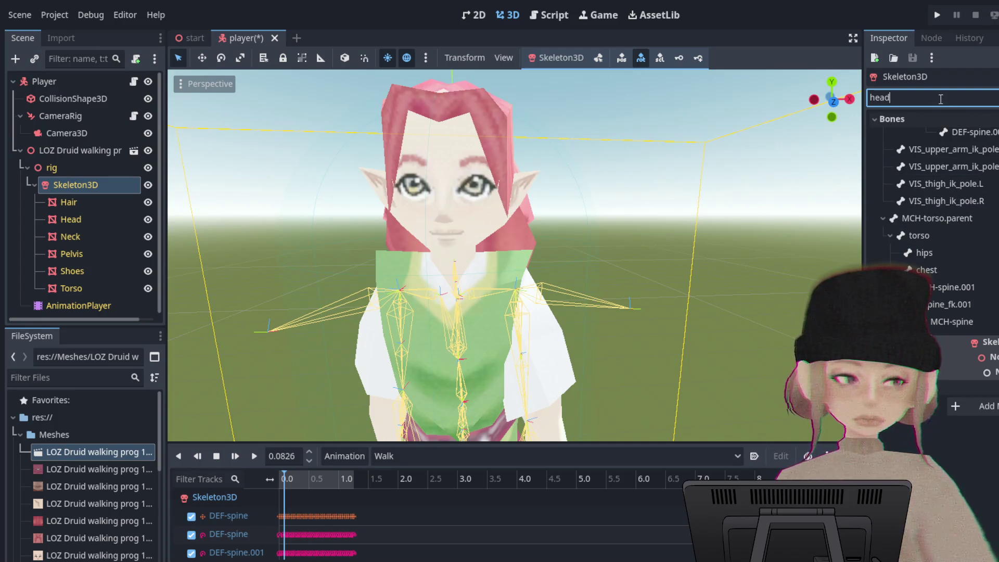
pyautogui.hotkey('shift', 'Tab')
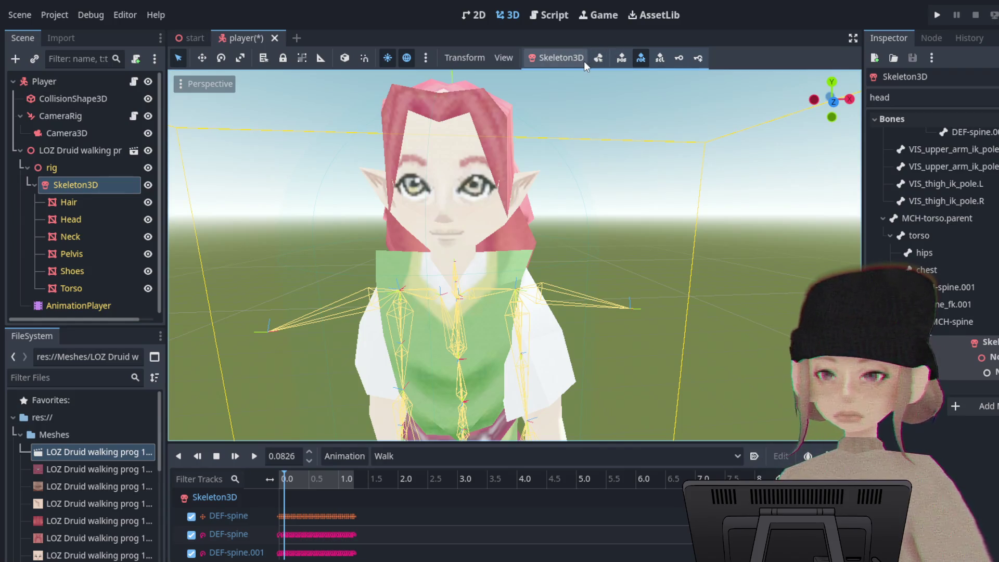
pyautogui.click(561, 58)
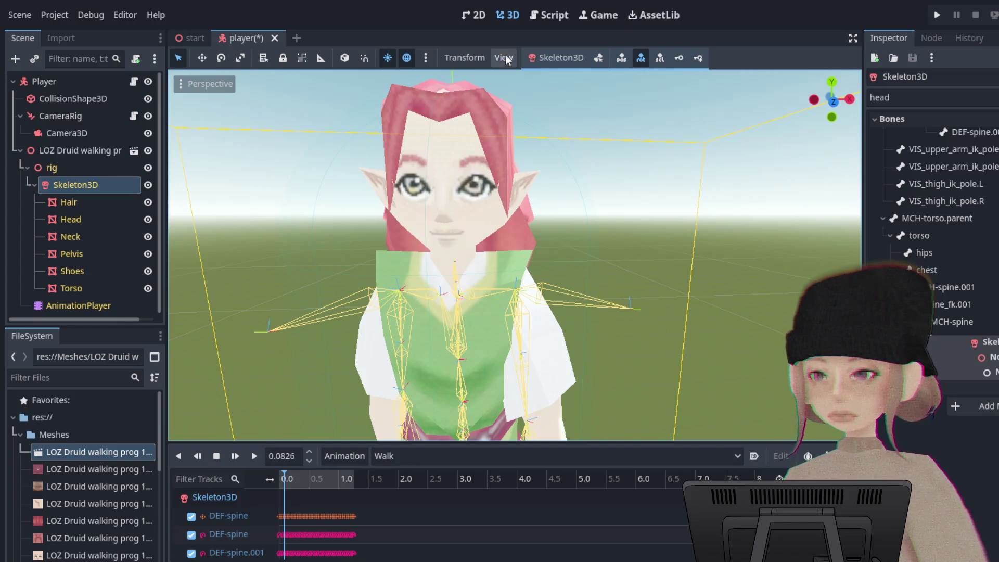
# Enable skeleton bone edit mode and select the head bone.
pyautogui.click(598, 59)
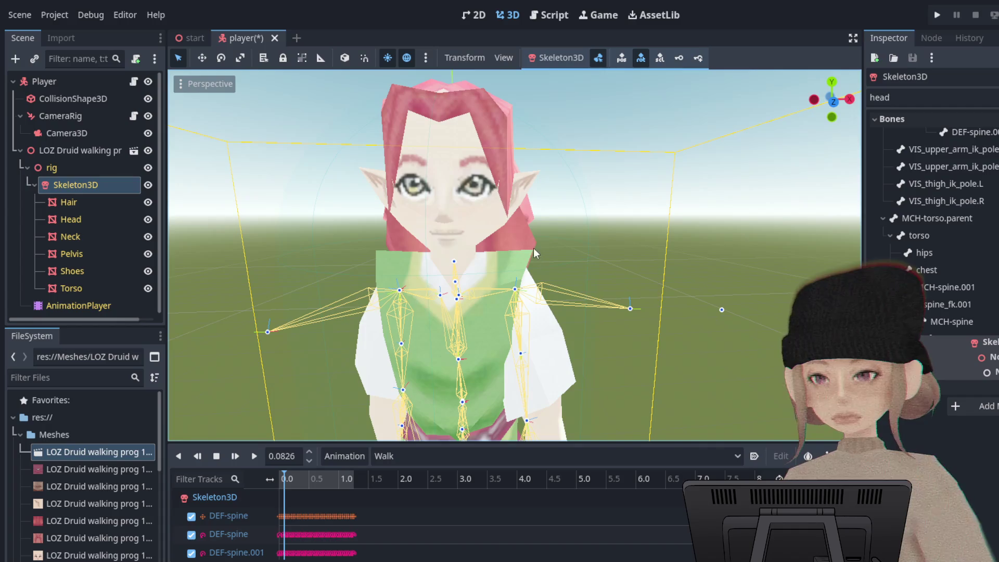
pyautogui.click(454, 263)
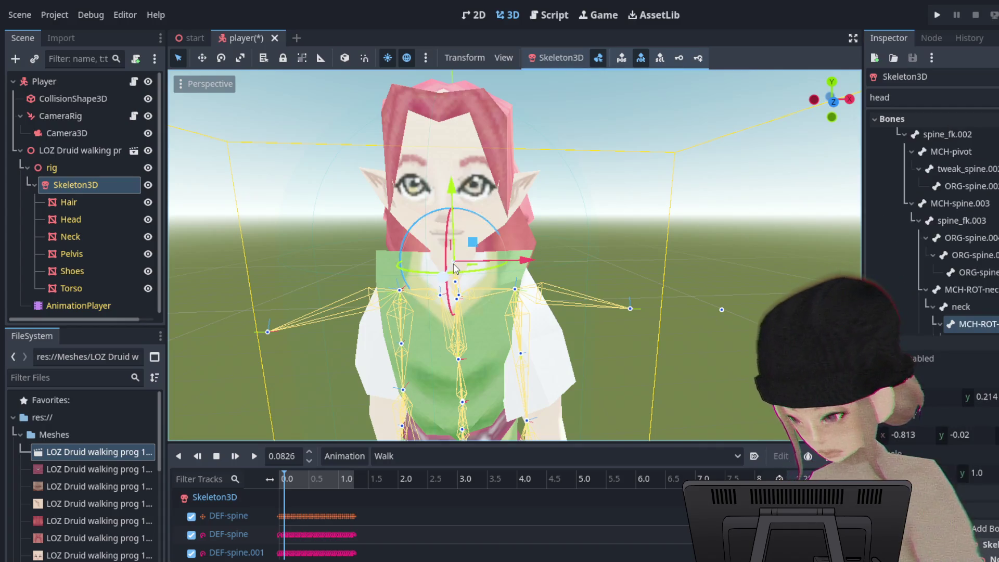
pyautogui.scroll(-2, 937, 261)
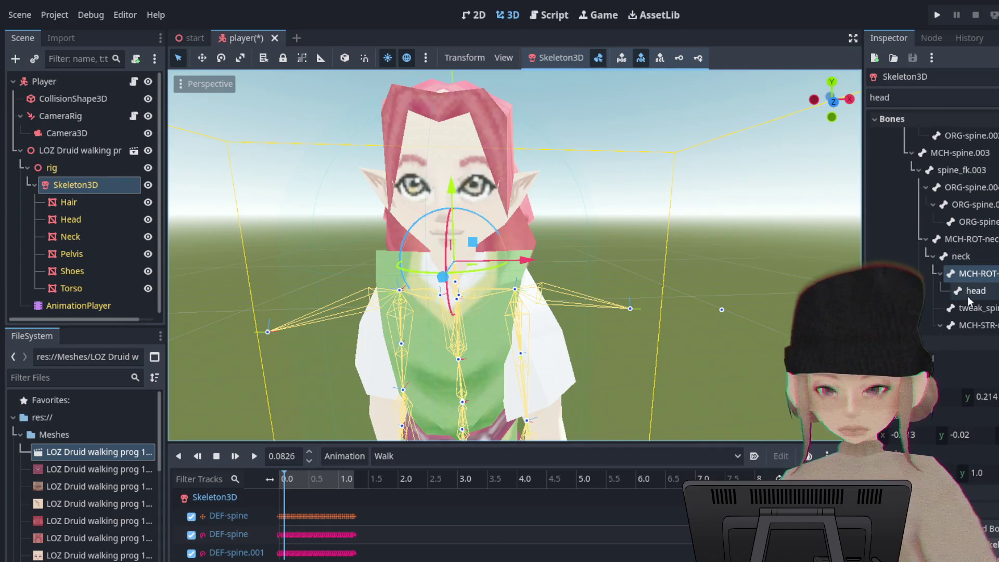
pyautogui.click(973, 291)
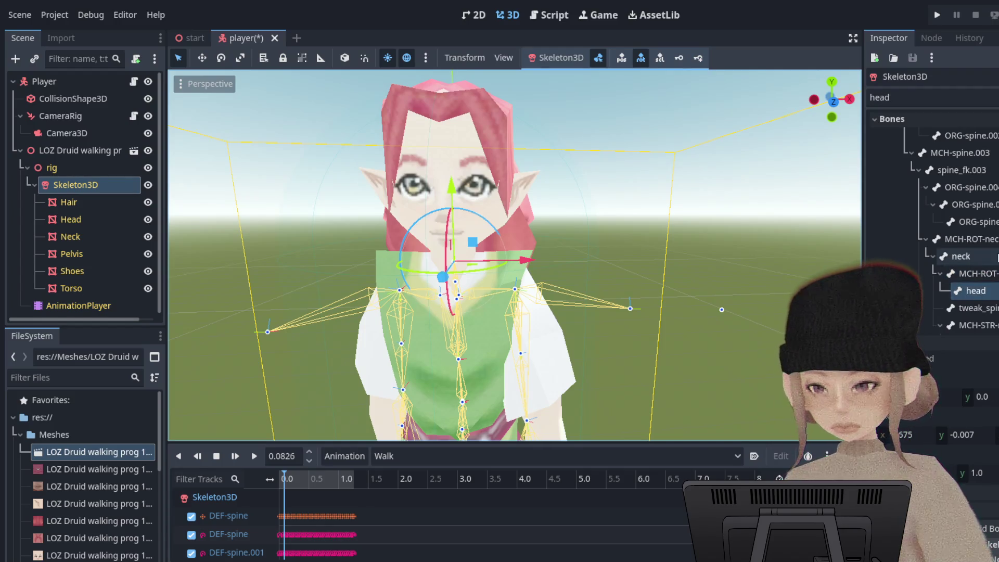
pyautogui.click(997, 256)
pyautogui.click(973, 290)
pyautogui.scroll(2, 461, 251)
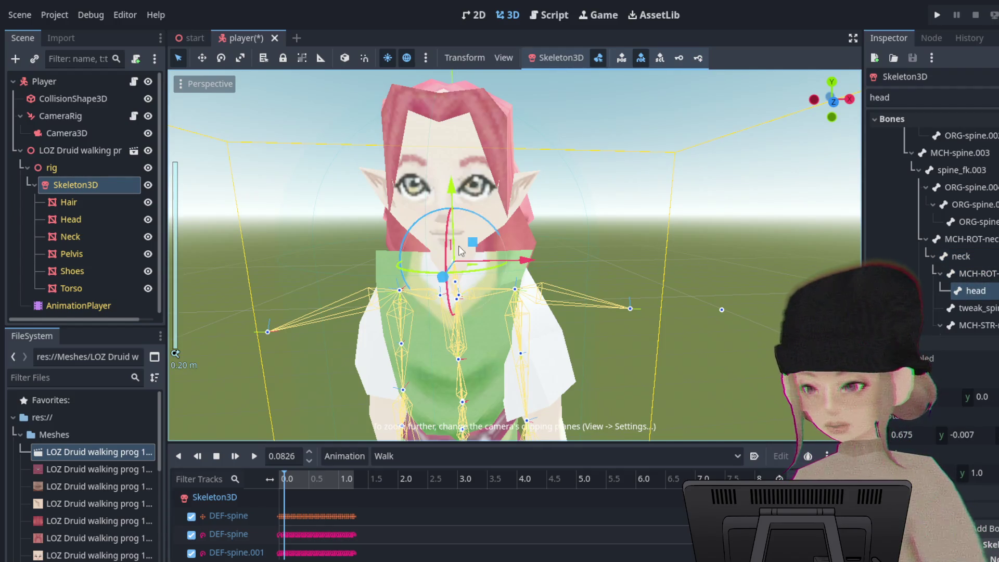
pyautogui.scroll(-1, 546, 233)
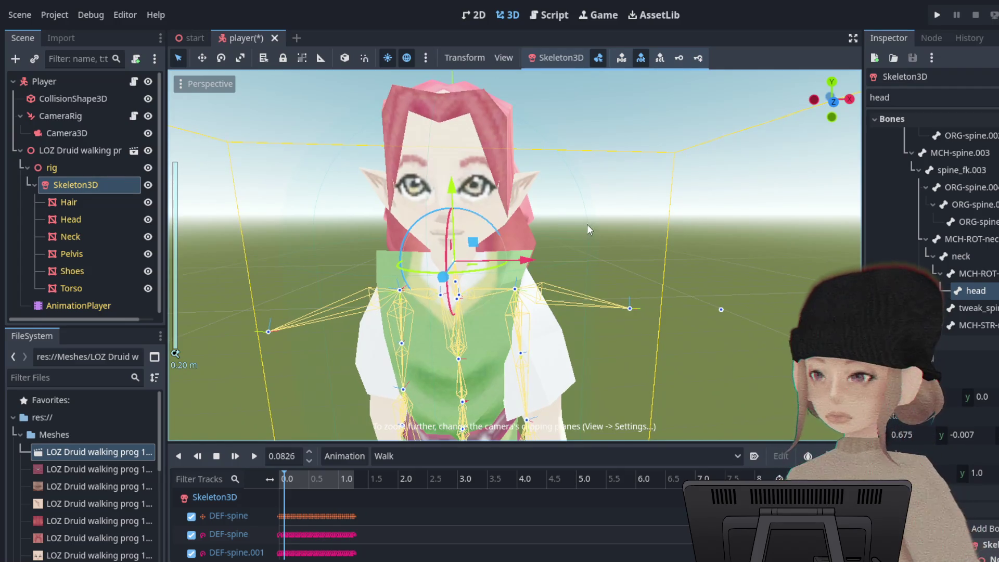
pyautogui.scroll(2, 569, 221)
pyautogui.scroll(-3, 571, 218)
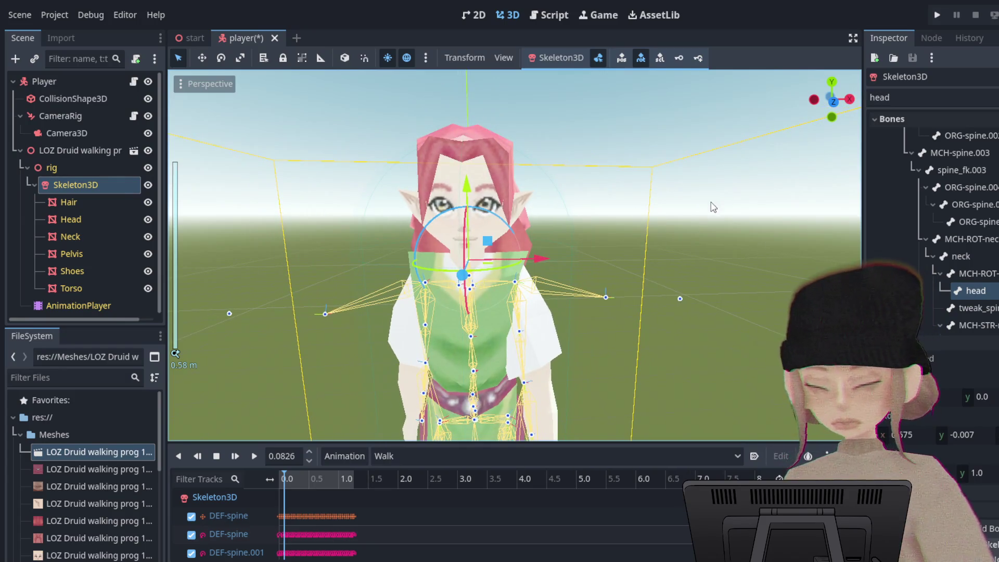
# Play the Walk animation, pause it at 1.1572, and cancel a trial head move.
pyautogui.press('d')
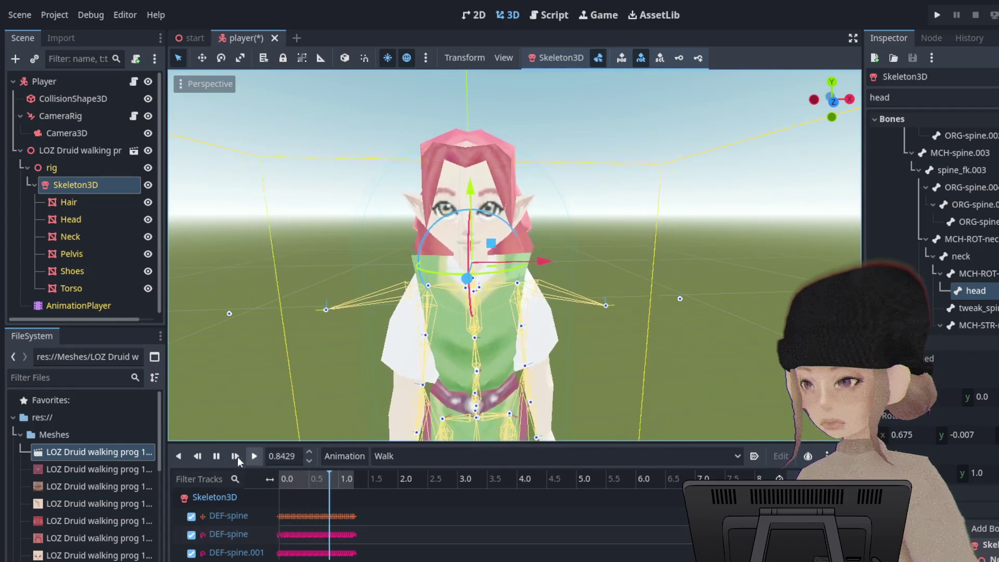
pyautogui.click(216, 456)
pyautogui.scroll(4, 521, 208)
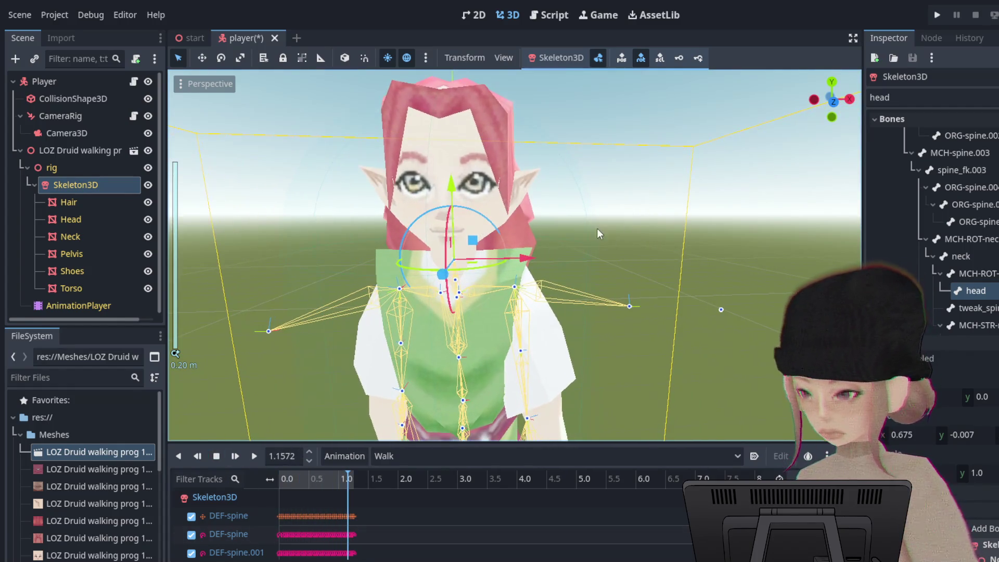
pyautogui.scroll(-4, 576, 255)
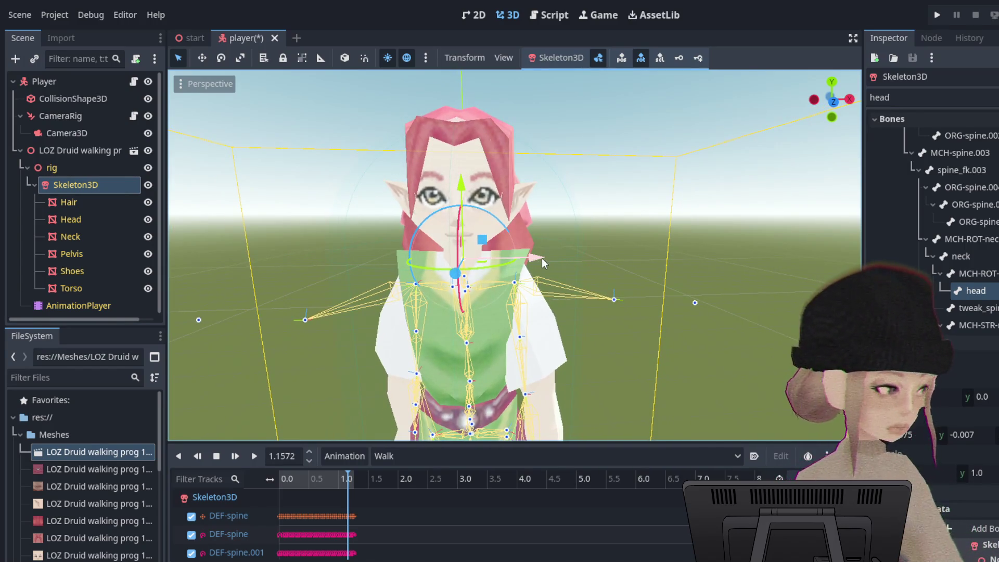
pyautogui.scroll(4, 526, 220)
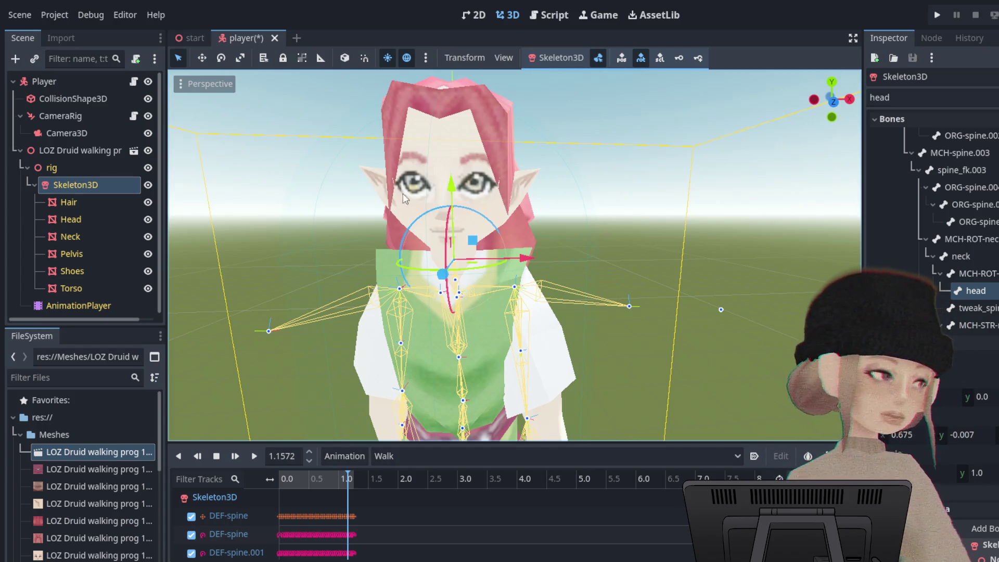
pyautogui.moveTo(450, 273)
pyautogui.mouseDown()
pyautogui.moveTo(424, 265)
pyautogui.moveTo(307, 336)
pyautogui.moveTo(377, 283)
pyautogui.moveTo(651, 218)
pyautogui.mouseUp()
pyautogui.press('Escape')
pyautogui.scroll(-5, 530, 251)
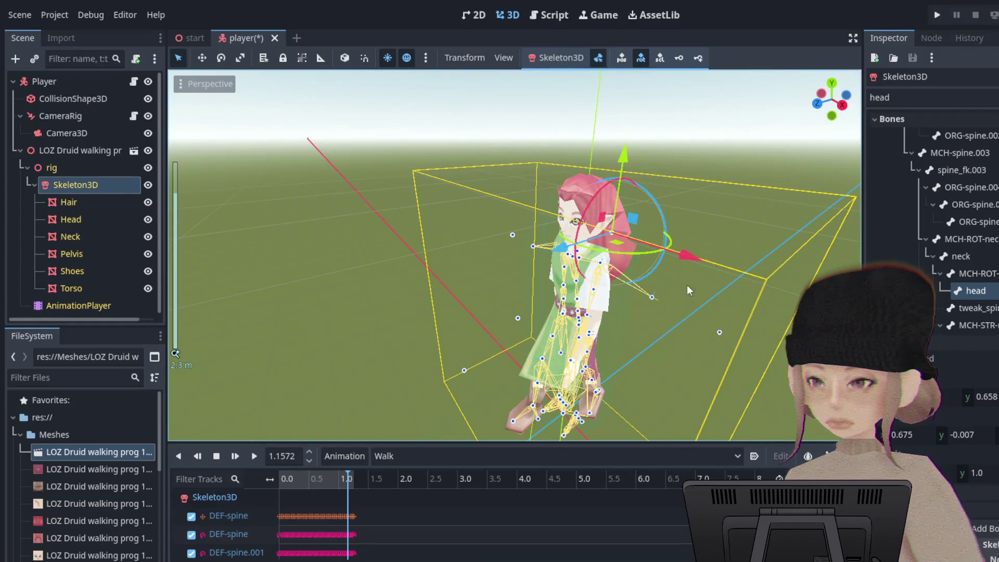
# Move the head bone along Z, then orbit around the character to check it.
pyautogui.scroll(5, 687, 285)
pyautogui.scroll(5, 362, 310)
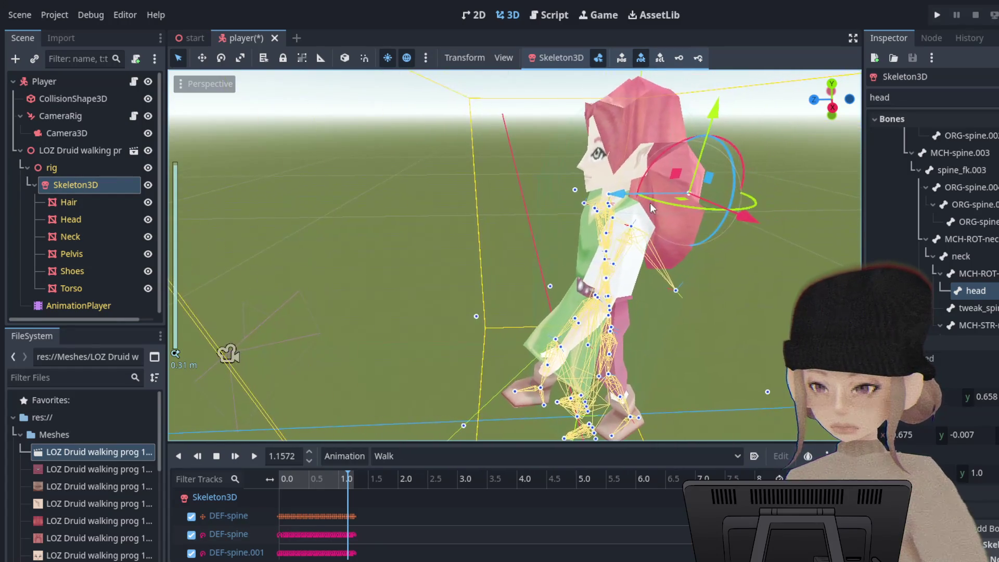
pyautogui.press('g')
pyautogui.press('z')
pyautogui.click(439, 190)
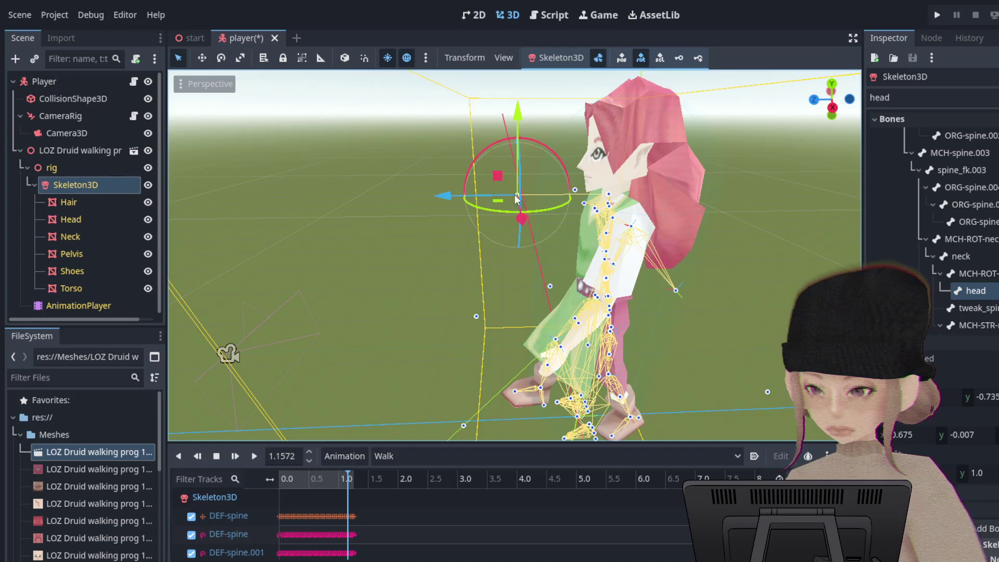
pyautogui.moveTo(438, 190); pyautogui.dragTo(626, 180)
pyautogui.moveTo(380, 311)
pyautogui.mouseDown()
pyautogui.moveTo(666, 279)
pyautogui.moveTo(645, 208)
pyautogui.moveTo(468, 200)
pyautogui.mouseUp()
pyautogui.scroll(5, 589, 206)
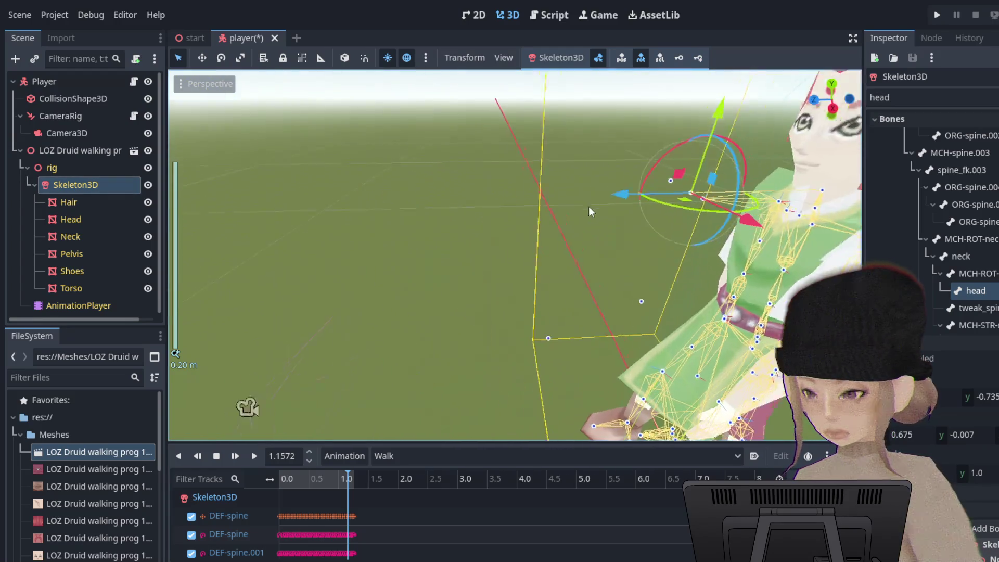
pyautogui.moveTo(305, 267)
pyautogui.mouseDown()
pyautogui.moveTo(467, 260)
pyautogui.moveTo(589, 210)
pyautogui.mouseUp()
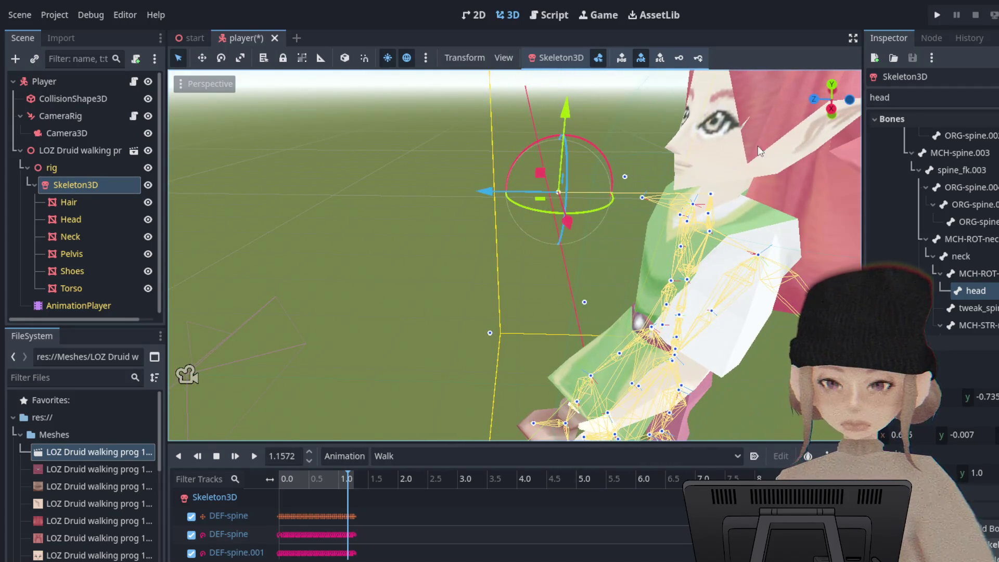
pyautogui.click(554, 195)
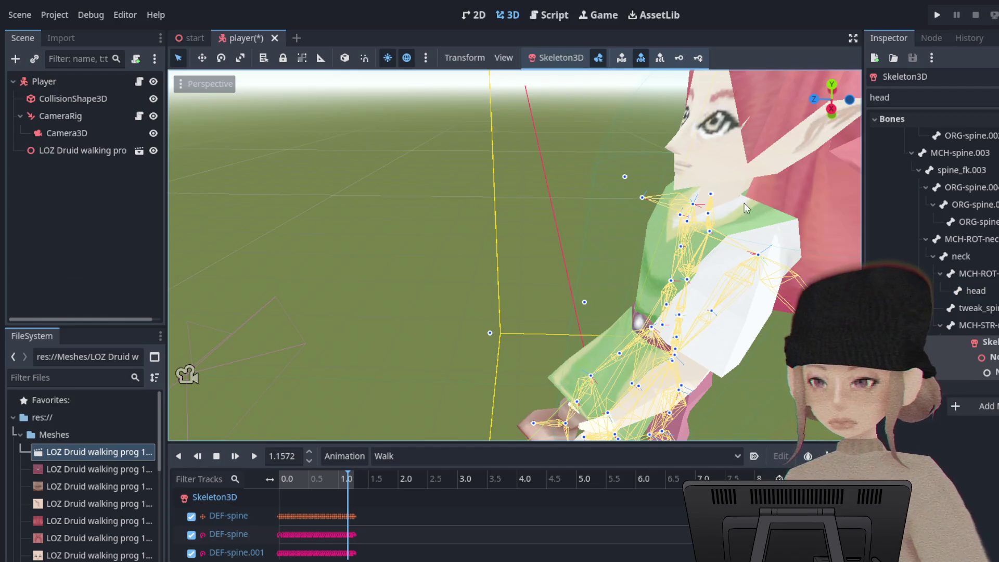
pyautogui.moveTo(569, 214)
pyautogui.mouseDown()
pyautogui.moveTo(715, 189)
pyautogui.moveTo(279, 180)
pyautogui.mouseUp()
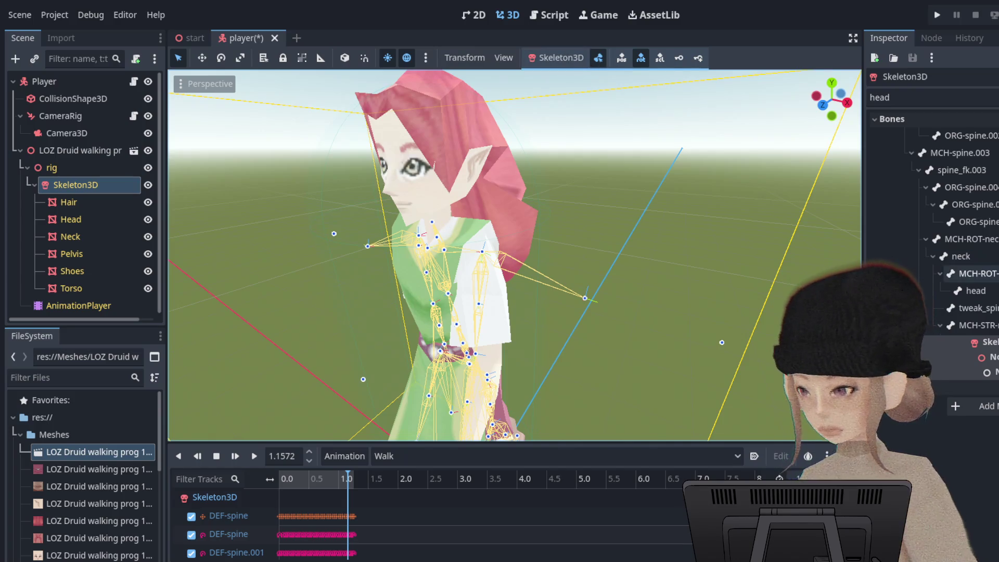
# Raise the head bone slightly upward and frame the character from the front.
pyautogui.click(976, 291)
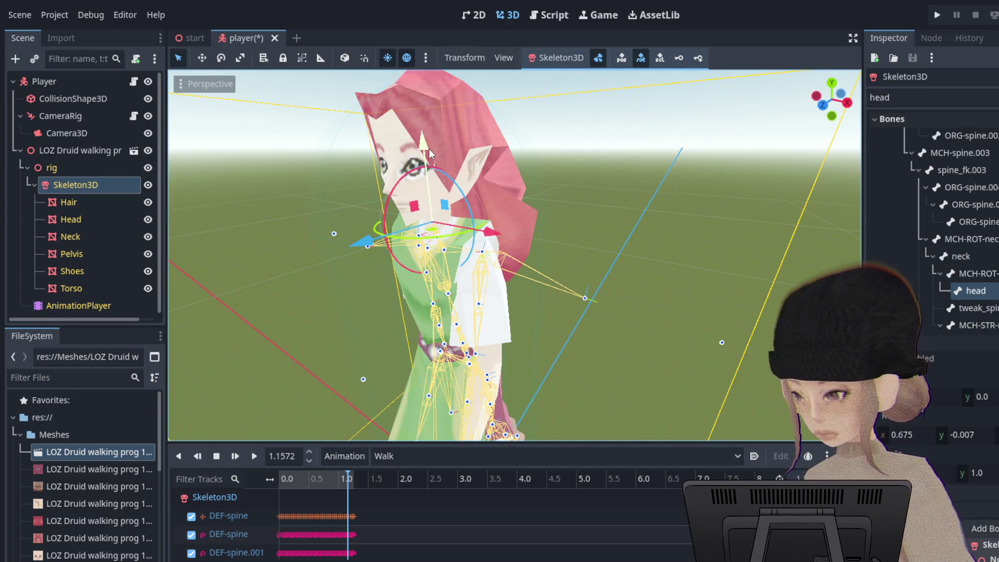
pyautogui.moveTo(423, 140)
pyautogui.mouseDown()
pyautogui.moveTo(426, 23)
pyautogui.moveTo(414, 16)
pyautogui.mouseUp()
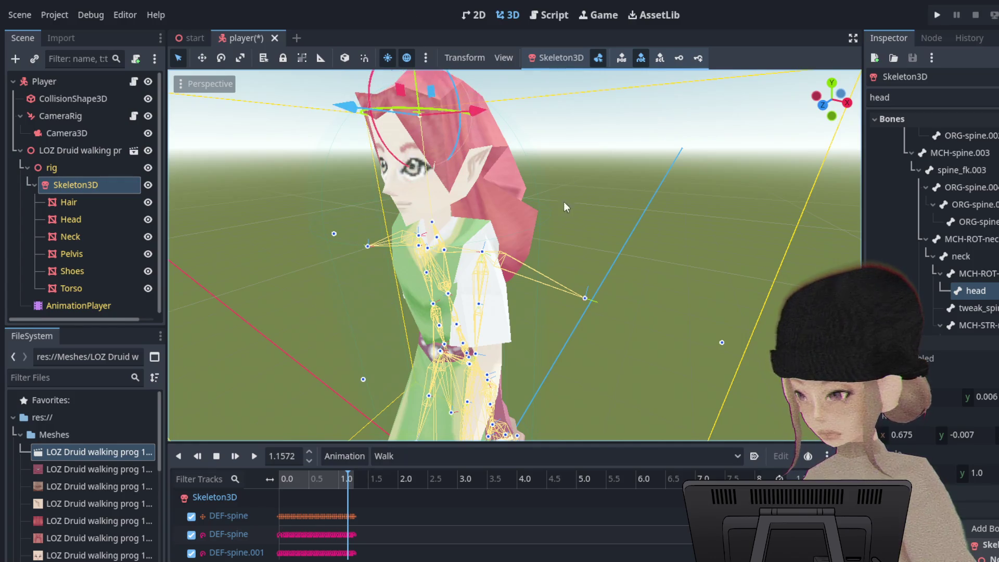
pyautogui.scroll(-3, 557, 213)
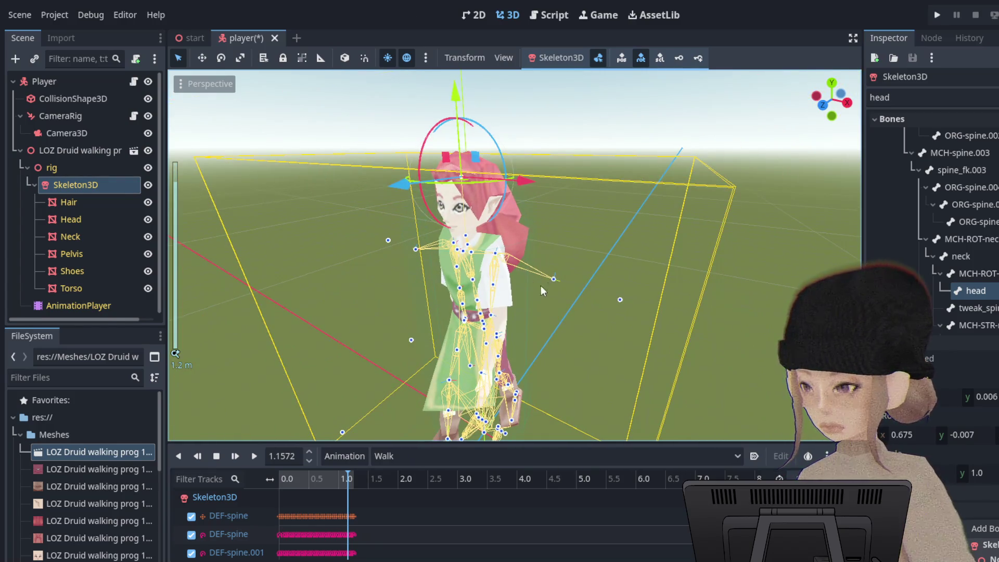
pyautogui.moveTo(541, 285); pyautogui.dragTo(598, 291)
pyautogui.moveTo(405, 296); pyautogui.dragTo(500, 276)
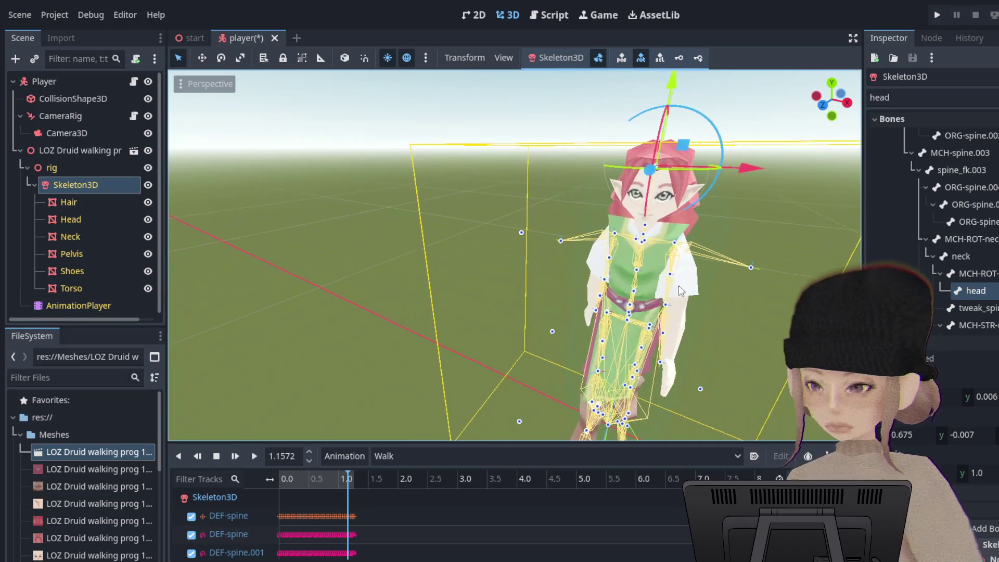
pyautogui.moveTo(583, 257); pyautogui.dragTo(659, 251)
pyautogui.scroll(4, 728, 198)
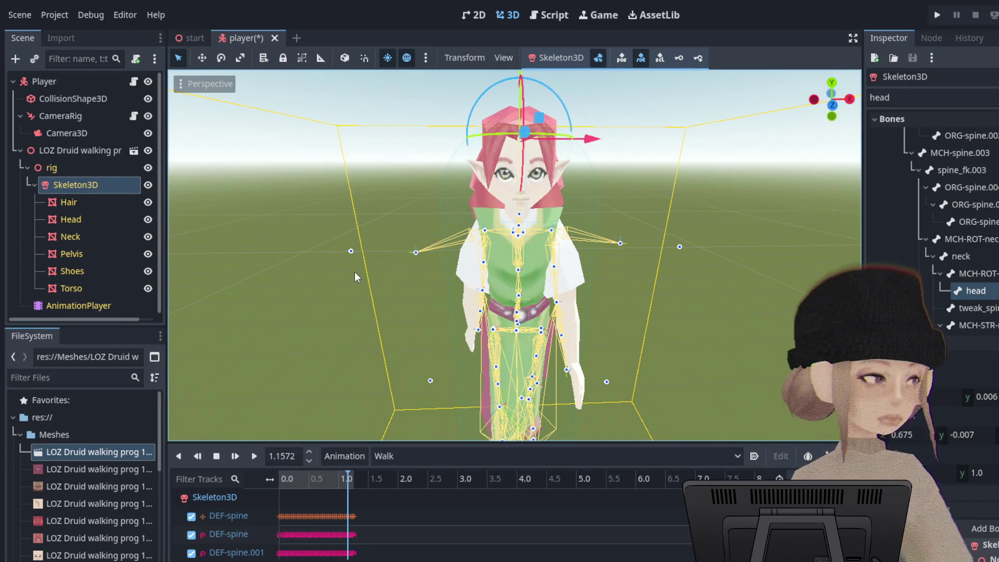
pyautogui.scroll(2, 646, 197)
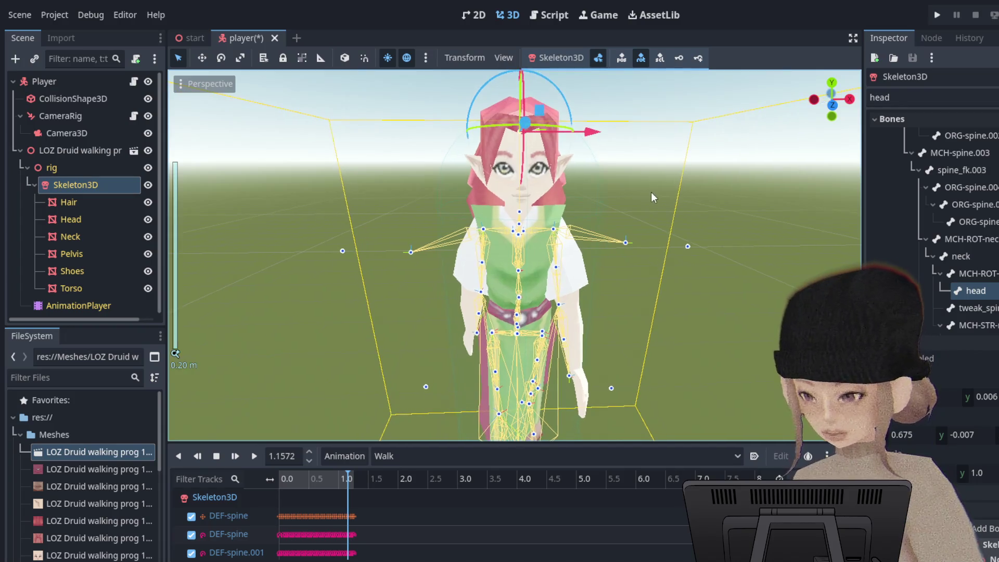
pyautogui.scroll(-1, 686, 204)
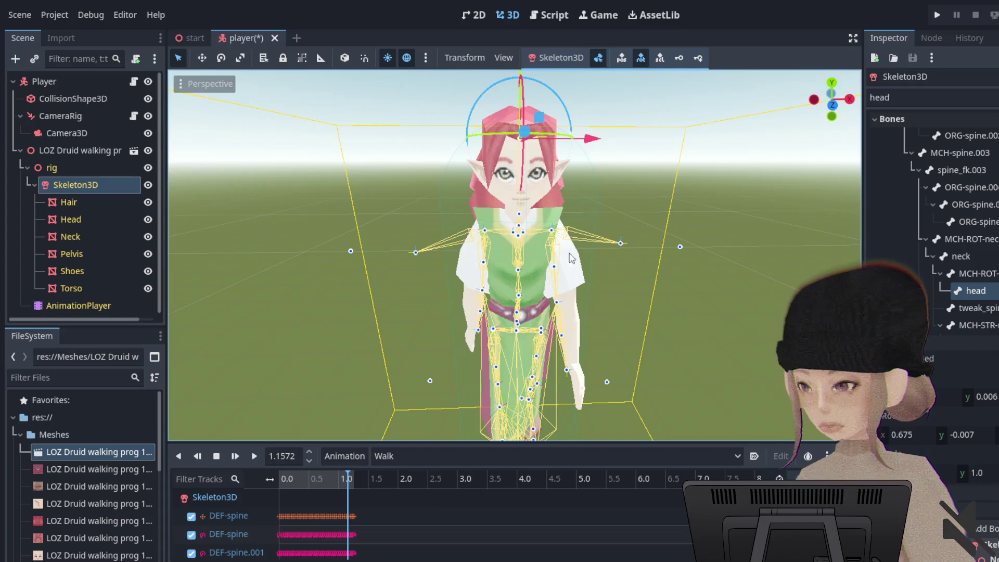
# Test moving the neck bone sideways and down, then undo those moves.
pyautogui.scroll(5, 636, 202)
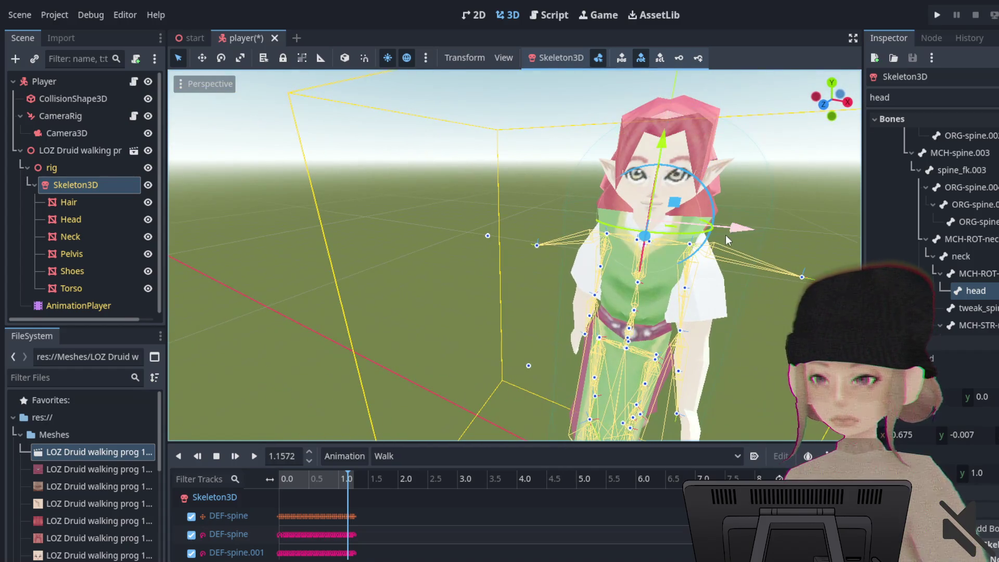
pyautogui.moveTo(701, 190); pyautogui.dragTo(765, 235)
pyautogui.scroll(-5, 728, 232)
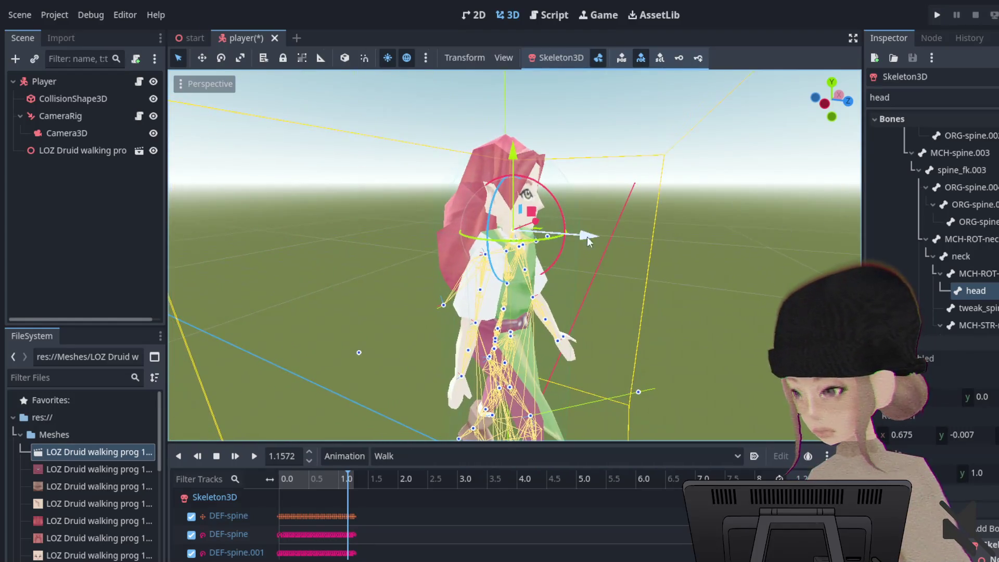
pyautogui.scroll(5, 844, 185)
pyautogui.click(968, 256)
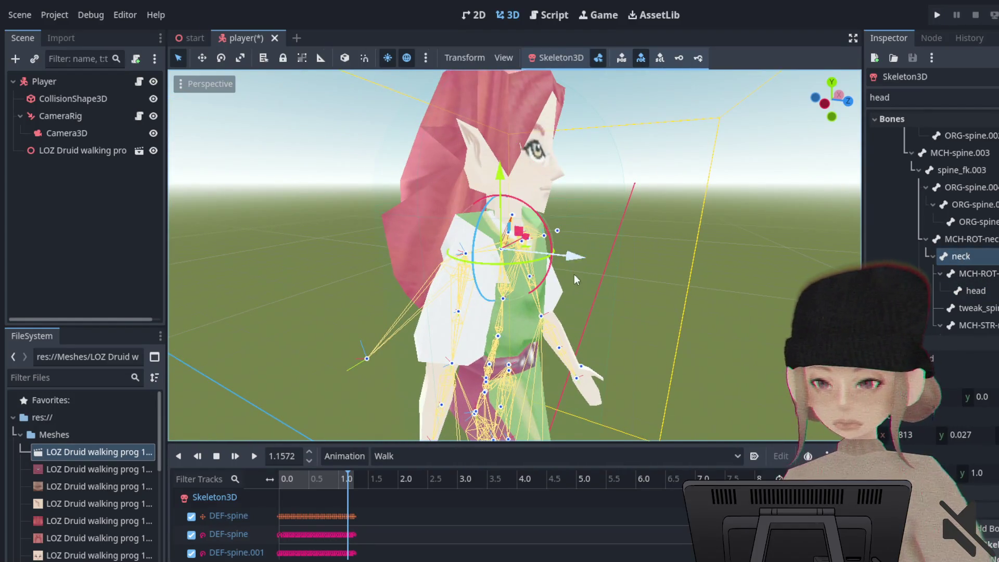
pyautogui.moveTo(574, 260); pyautogui.dragTo(851, 258)
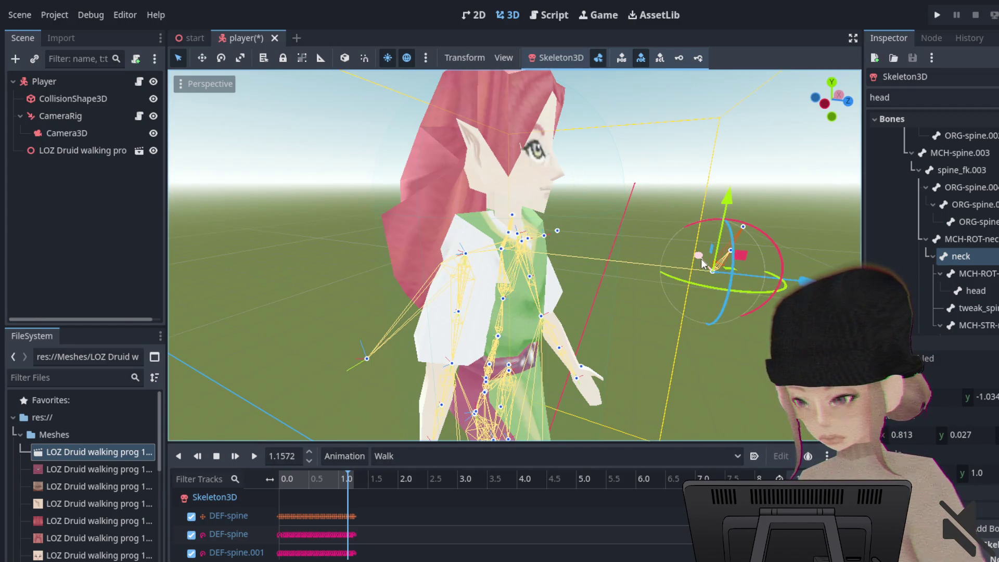
pyautogui.moveTo(702, 264)
pyautogui.mouseDown()
pyautogui.moveTo(670, 257)
pyautogui.moveTo(629, 310)
pyautogui.moveTo(650, 177)
pyautogui.moveTo(663, 156)
pyautogui.mouseUp()
pyautogui.hotkey('ctrl', 'z')
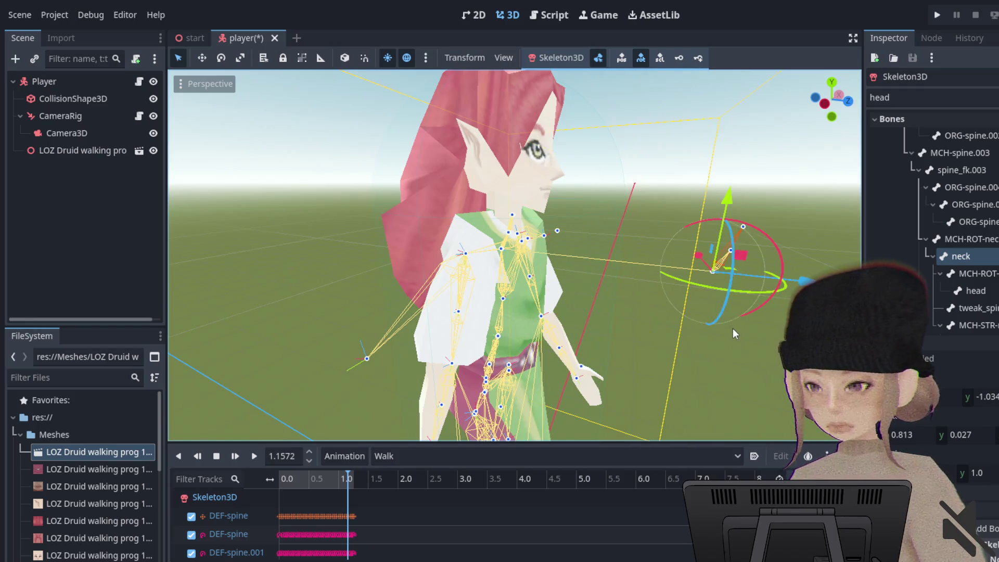
pyautogui.hotkey('ctrl', 'z')
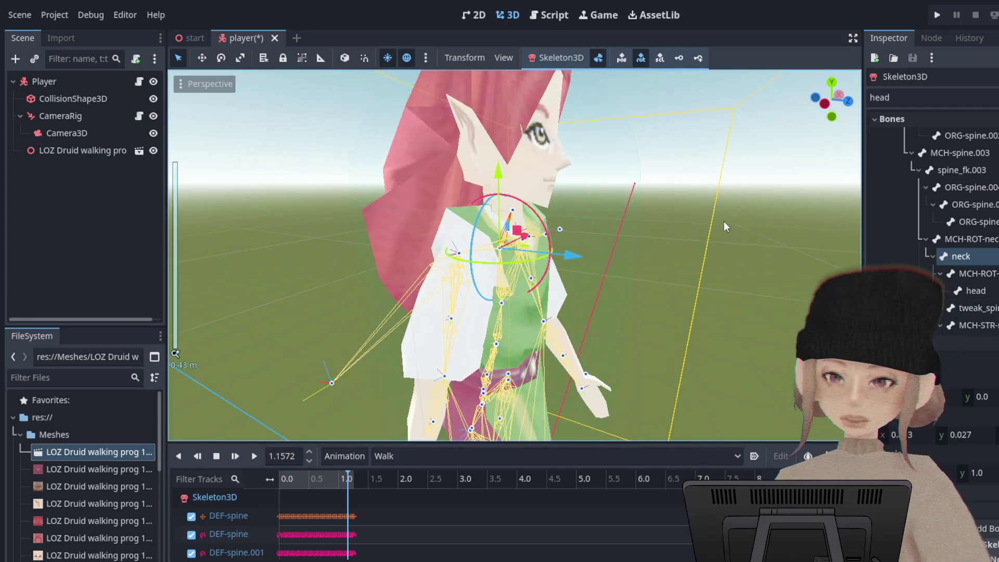
# Undo the remaining bone moves and redo once to bring back the Druid model.
pyautogui.scroll(5, 723, 221)
pyautogui.scroll(-5, 572, 297)
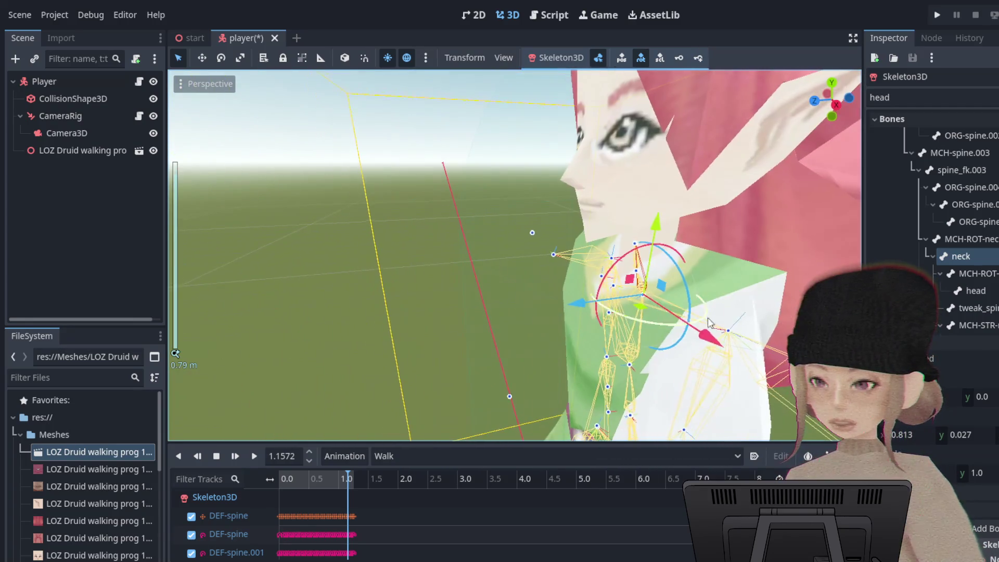
pyautogui.moveTo(709, 323)
pyautogui.mouseDown()
pyautogui.moveTo(623, 302)
pyautogui.moveTo(619, 261)
pyautogui.moveTo(682, 282)
pyautogui.moveTo(671, 280)
pyautogui.mouseUp()
pyautogui.moveTo(449, 315); pyautogui.dragTo(257, 346)
pyautogui.click(340, 265)
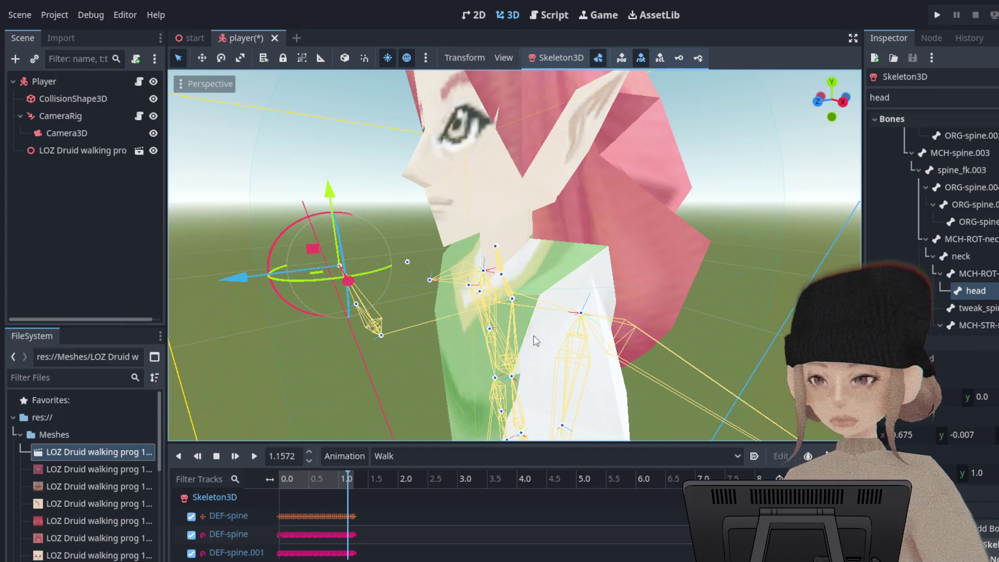
pyautogui.hotkey('ctrl', 'z')
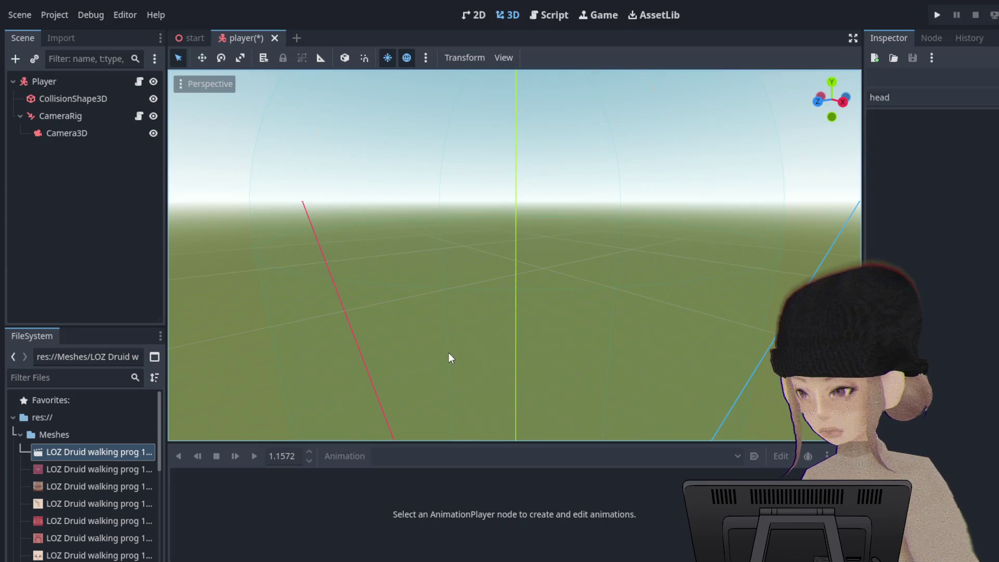
pyautogui.hotkey('ctrl', 'shift', 'z')
pyautogui.scroll(-4, 435, 343)
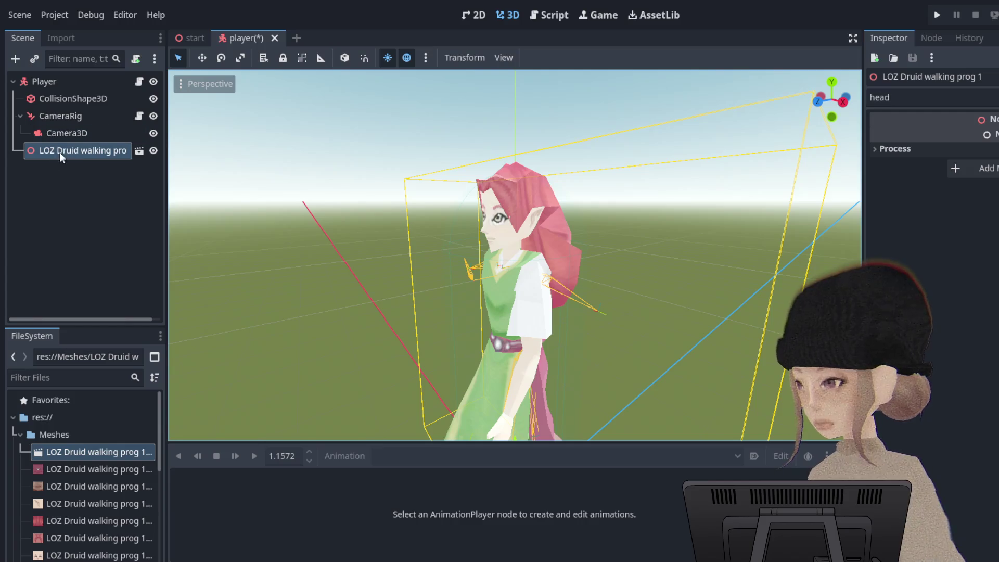
# Load the Walk tracks from AnimationPlayer, list Skeleton3D's bones, and face the character.
pyautogui.click(86, 306)
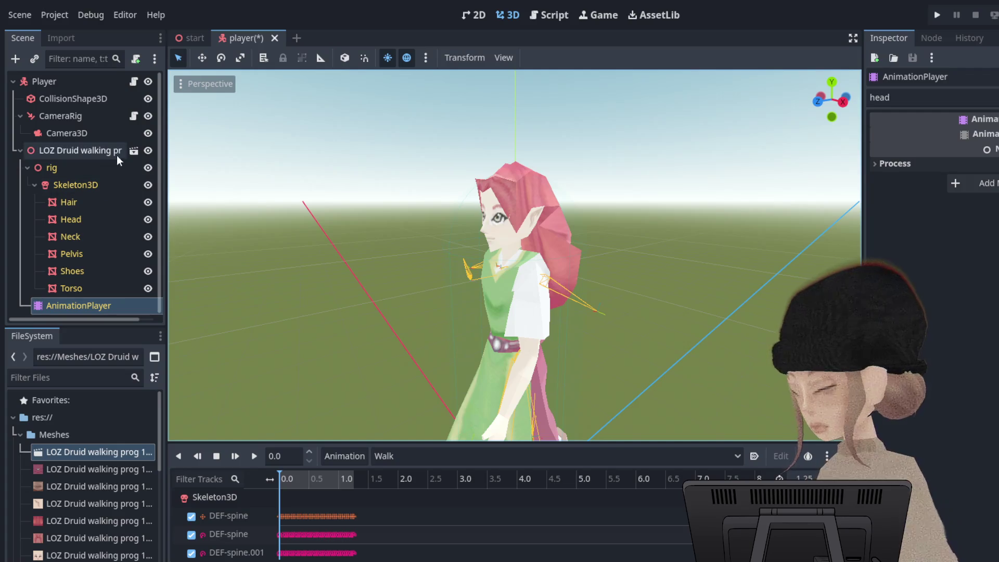
pyautogui.click(81, 185)
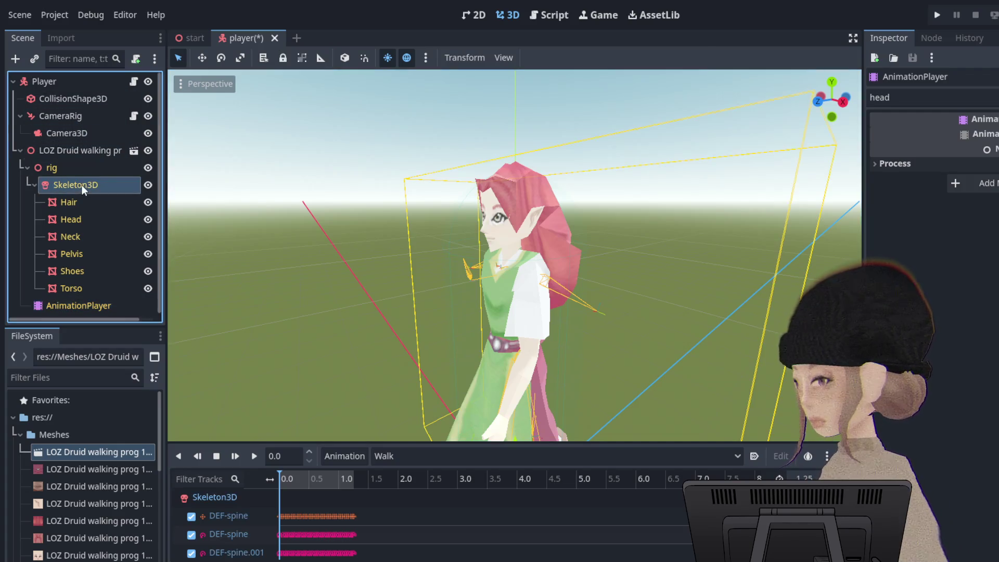
pyautogui.moveTo(494, 247)
pyautogui.mouseDown()
pyautogui.moveTo(623, 249)
pyautogui.moveTo(383, 249)
pyautogui.mouseUp()
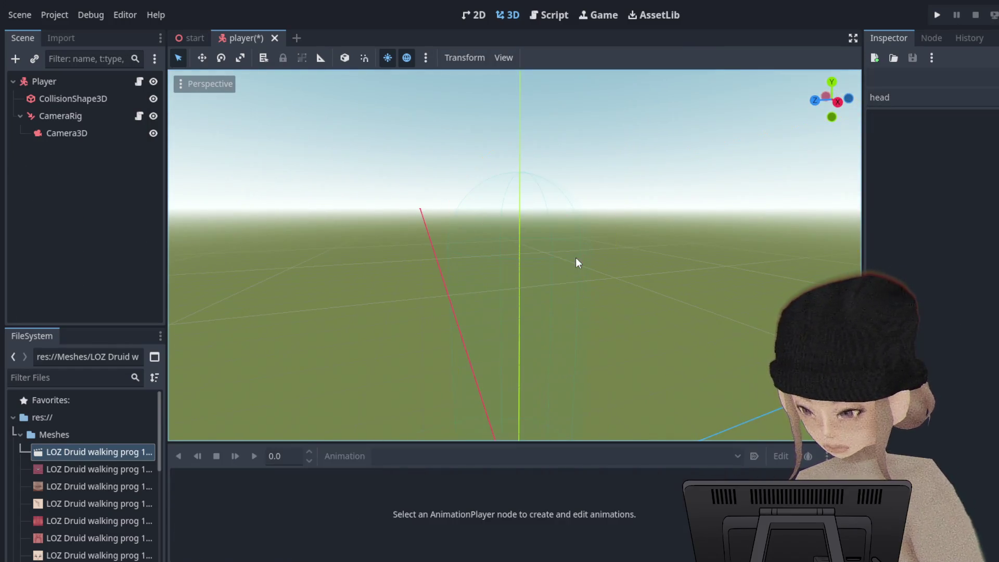
pyautogui.moveTo(537, 256); pyautogui.dragTo(573, 244)
pyautogui.click(77, 305)
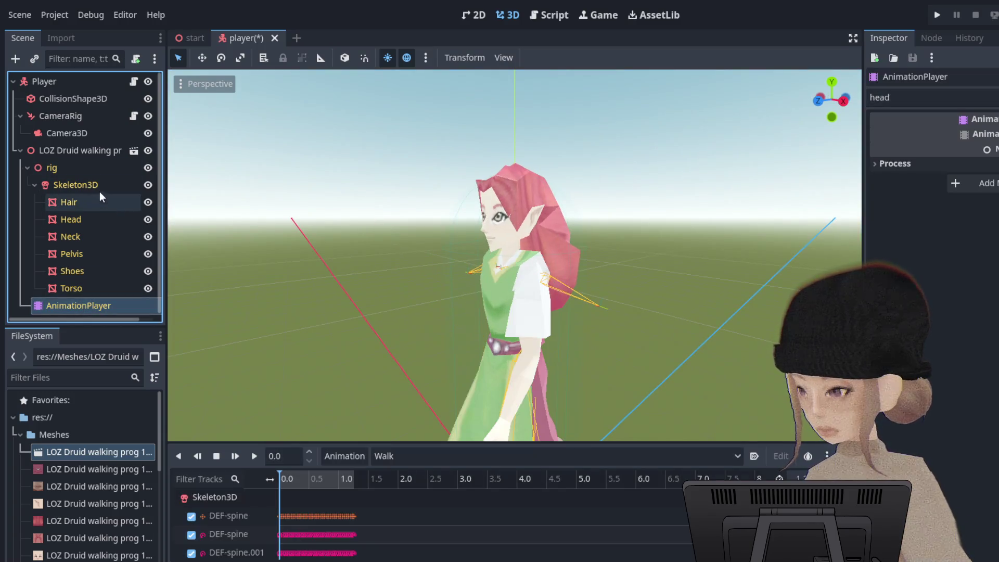
pyautogui.click(73, 185)
pyautogui.moveTo(484, 280)
pyautogui.mouseDown()
pyautogui.moveTo(484, 262)
pyautogui.moveTo(673, 250)
pyautogui.mouseUp()
pyautogui.scroll(3, 571, 278)
# Select the Torso, Druid model node and Skeleton3D, picking an upper-arm IK pole bone.
pyautogui.scroll(2, 571, 277)
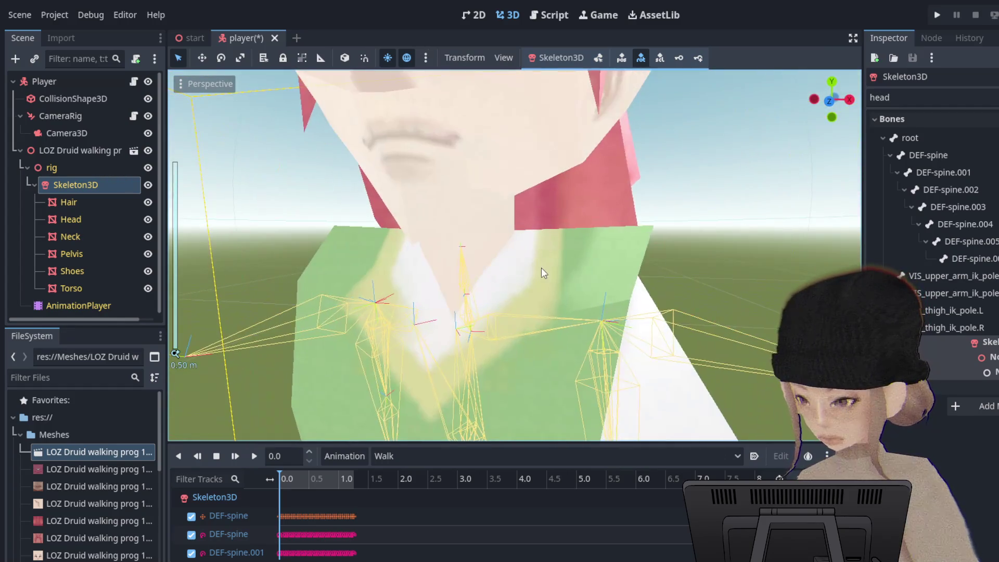
pyautogui.scroll(-5, 541, 267)
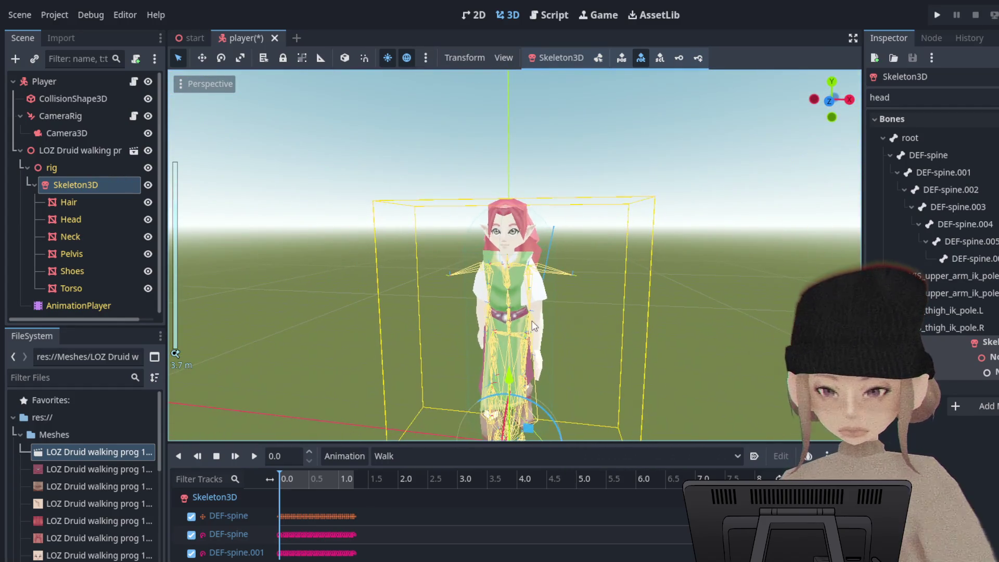
pyautogui.click(585, 306)
pyautogui.moveTo(586, 306); pyautogui.dragTo(621, 304)
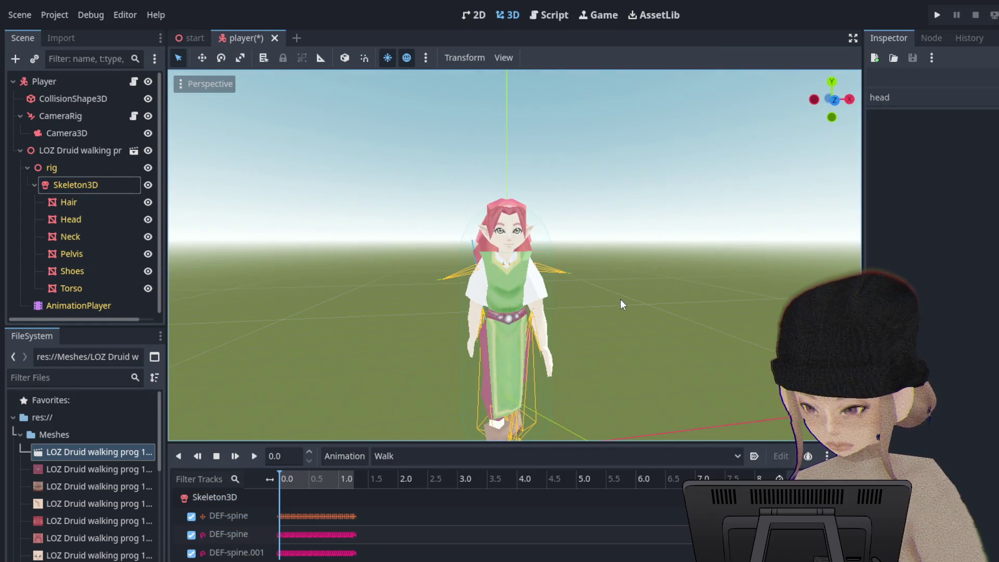
pyautogui.click(554, 268)
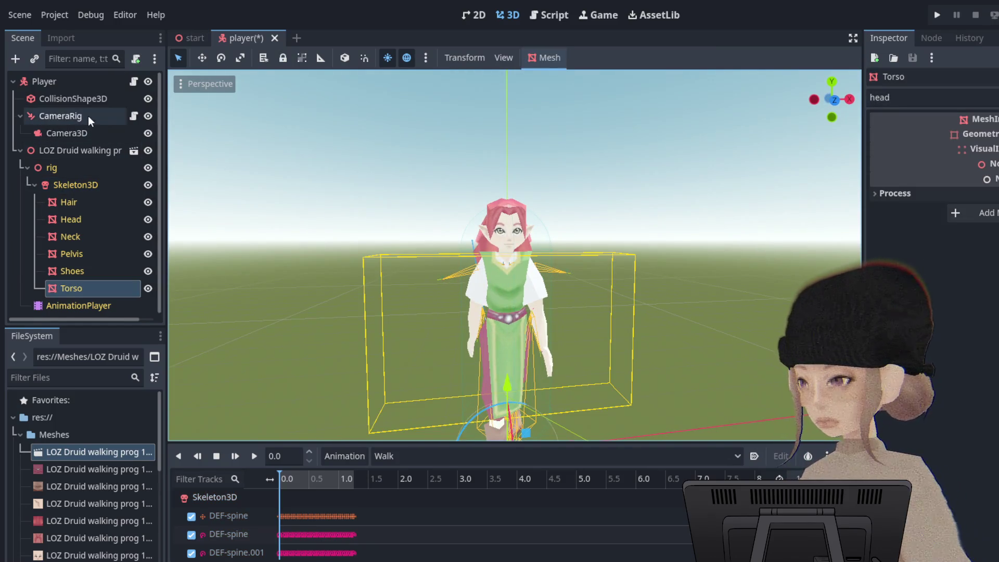
pyautogui.click(84, 150)
pyautogui.click(108, 185)
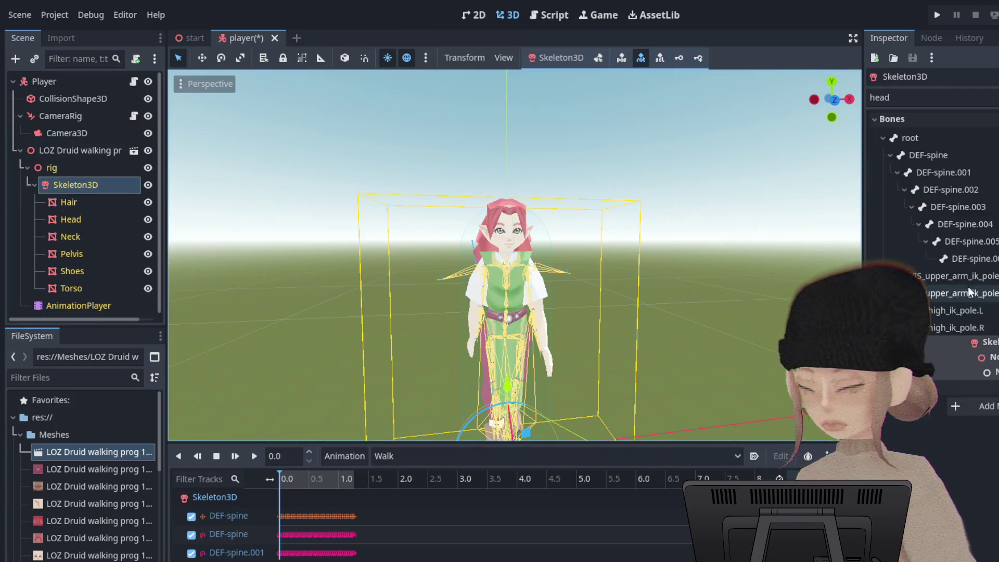
pyautogui.scroll(-2, 953, 208)
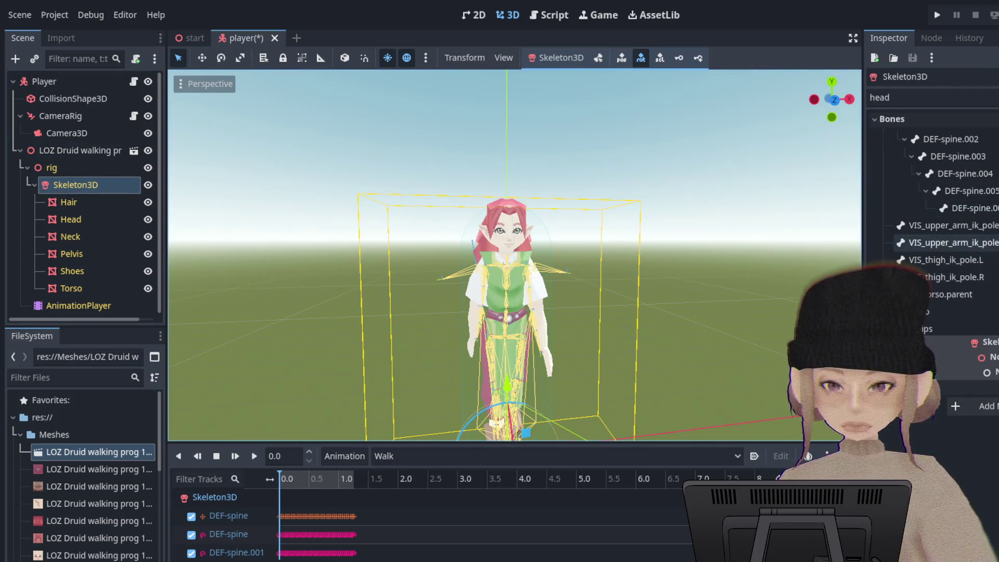
pyautogui.click(953, 226)
# Reselect Skeleton3D and turn on its bone edit mode in the 3D toolbar.
pyautogui.scroll(2, 604, 249)
pyautogui.scroll(2, 605, 248)
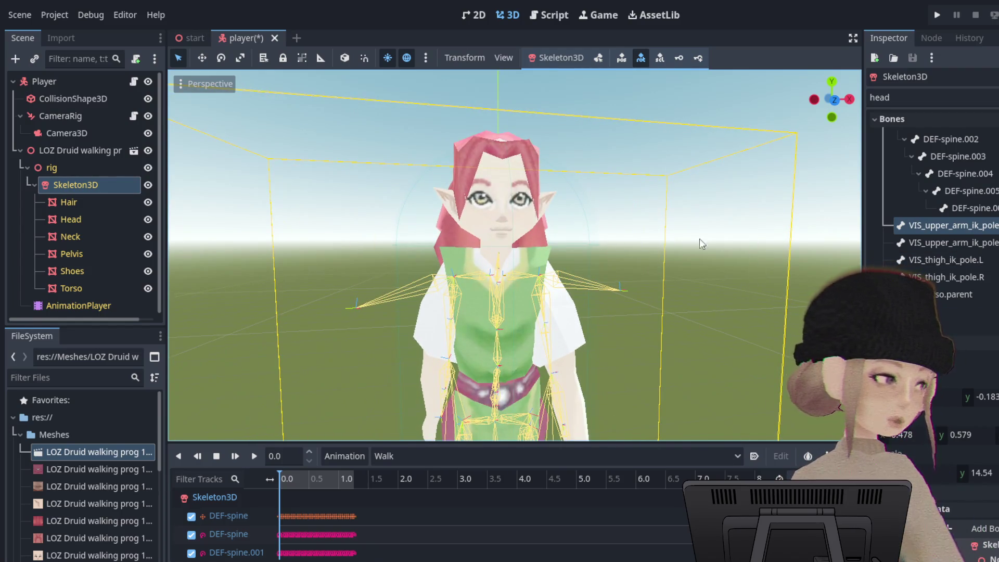
pyautogui.click(604, 287)
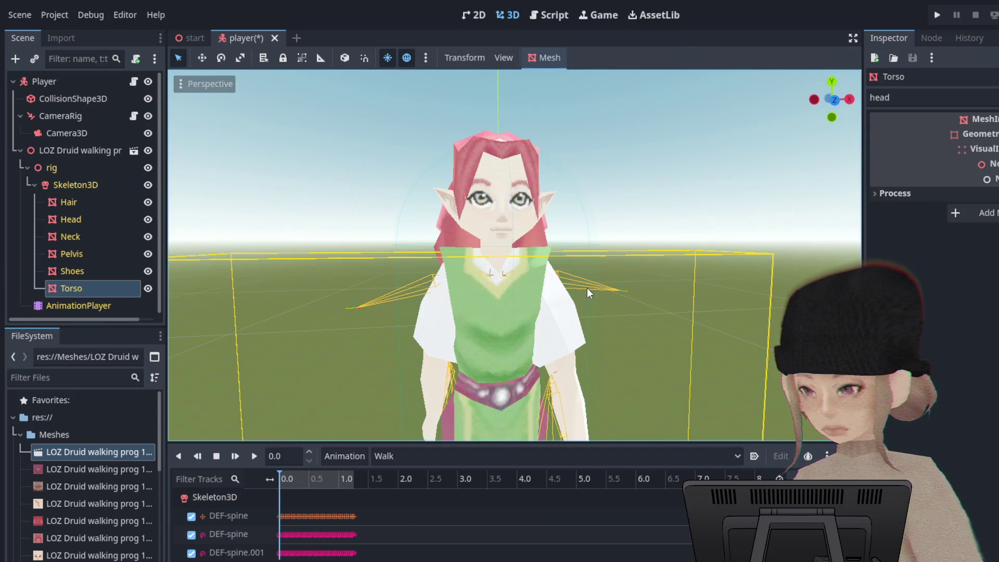
pyautogui.click(76, 189)
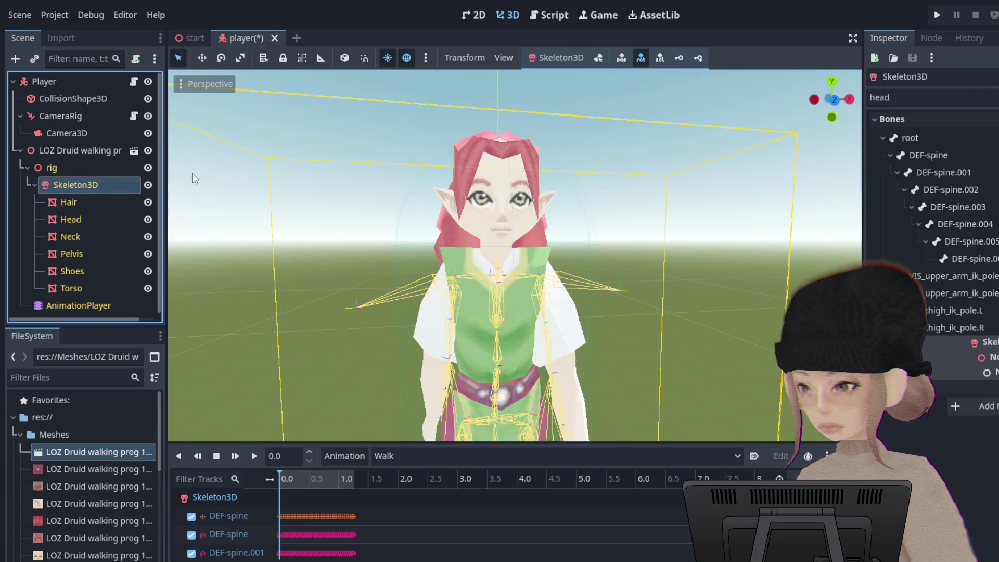
pyautogui.click(601, 61)
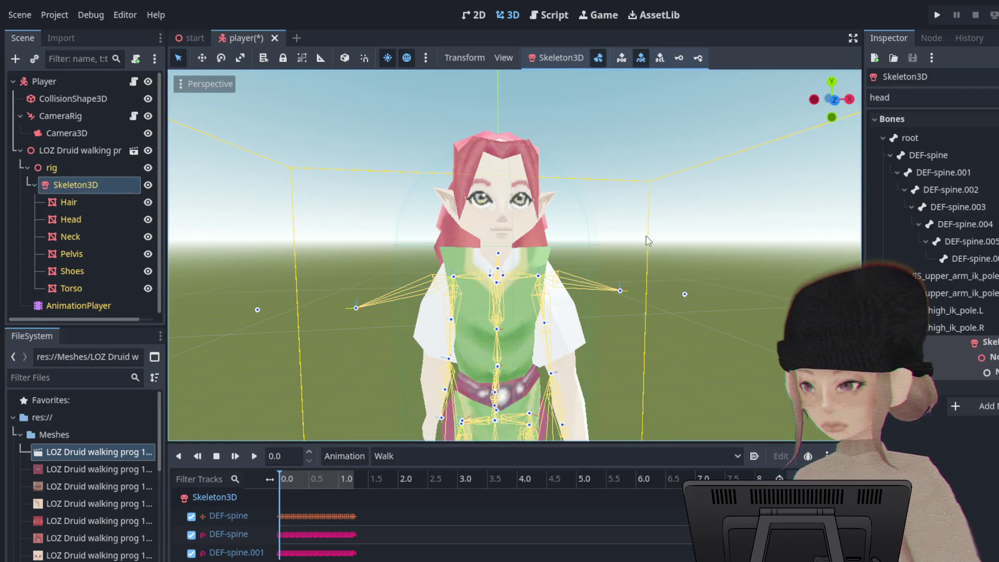
pyautogui.click(622, 290)
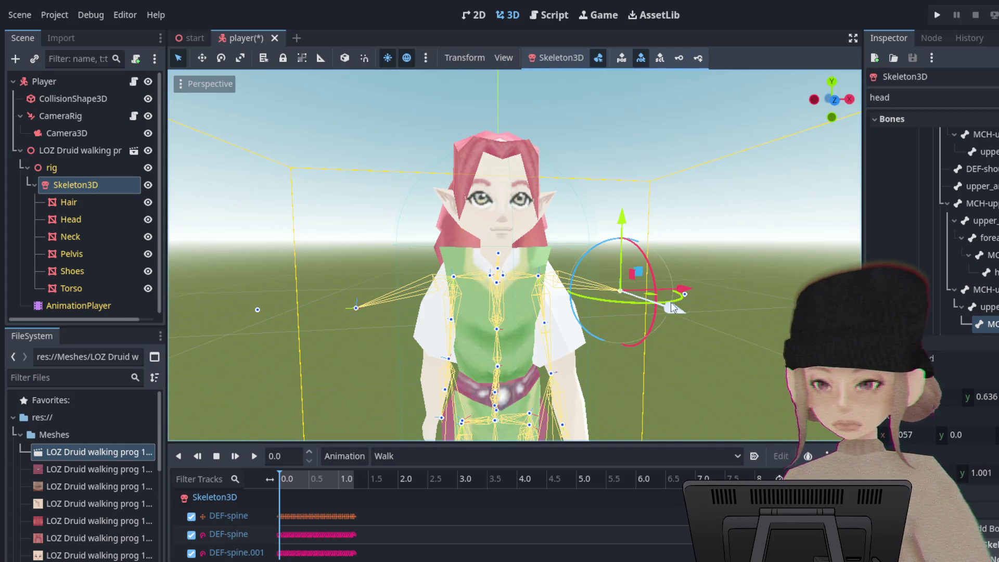
pyautogui.moveTo(676, 314)
pyautogui.mouseDown()
pyautogui.moveTo(705, 330)
pyautogui.moveTo(641, 286)
pyautogui.mouseUp()
pyautogui.press('Escape')
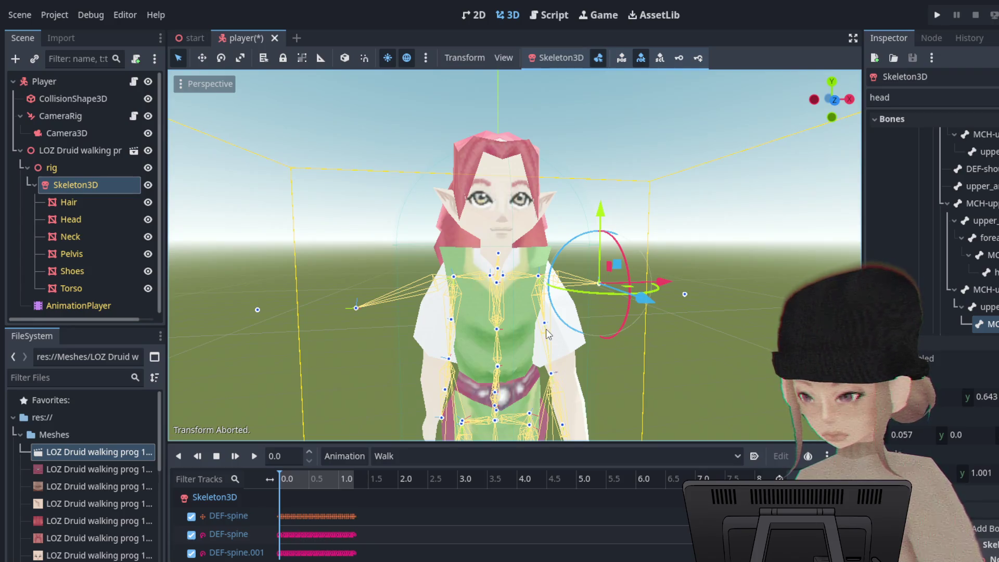
pyautogui.click(545, 327)
pyautogui.moveTo(570, 350)
pyautogui.mouseDown()
pyautogui.moveTo(594, 380)
pyautogui.moveTo(535, 253)
pyautogui.mouseUp()
pyautogui.press('Escape')
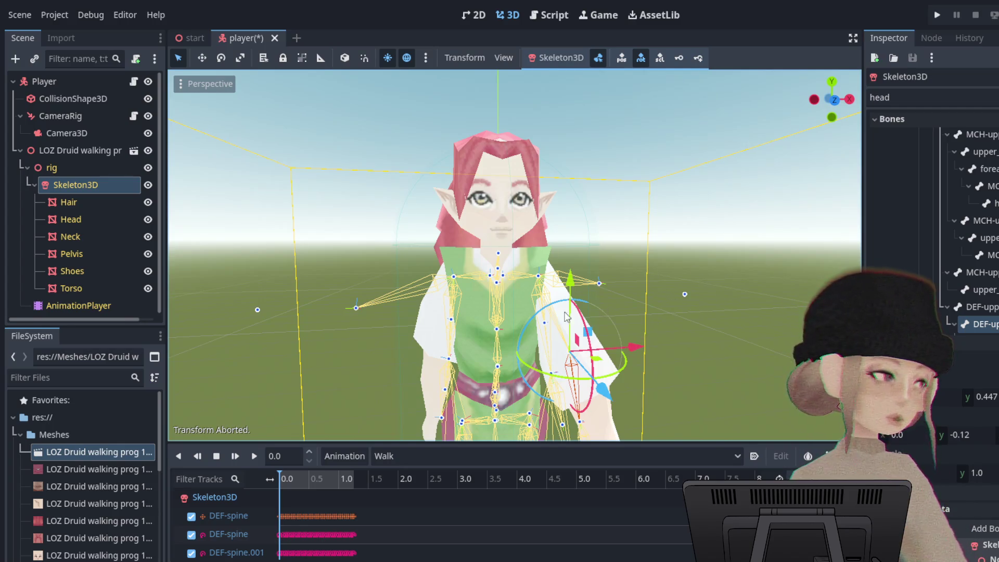
pyautogui.scroll(-3, 608, 309)
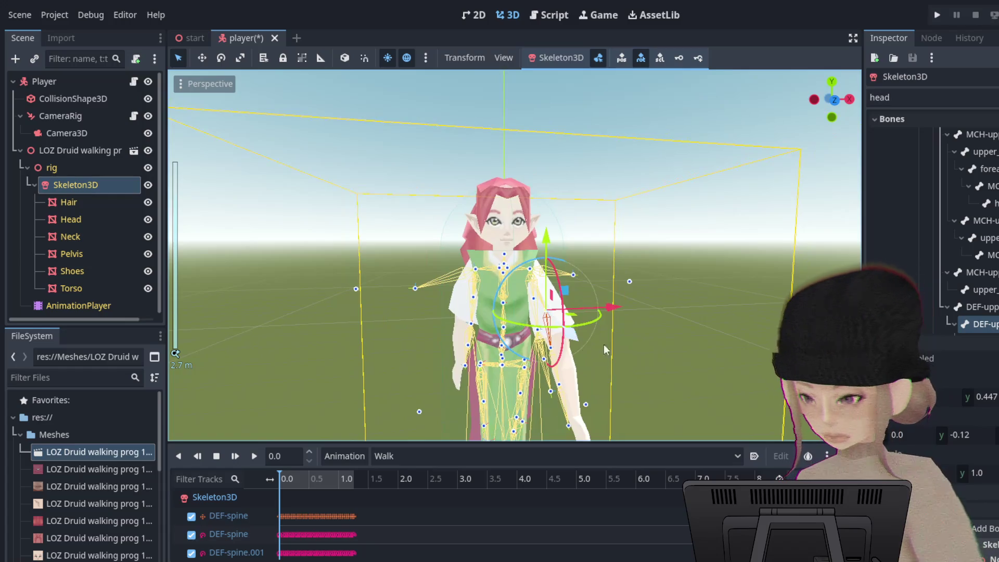
pyautogui.moveTo(604, 345)
pyautogui.mouseDown()
pyautogui.moveTo(561, 364)
pyautogui.moveTo(693, 363)
pyautogui.mouseUp()
pyautogui.moveTo(624, 291)
pyautogui.mouseDown()
pyautogui.moveTo(667, 310)
pyautogui.moveTo(613, 308)
pyautogui.mouseUp()
pyautogui.rightClick(613, 309)
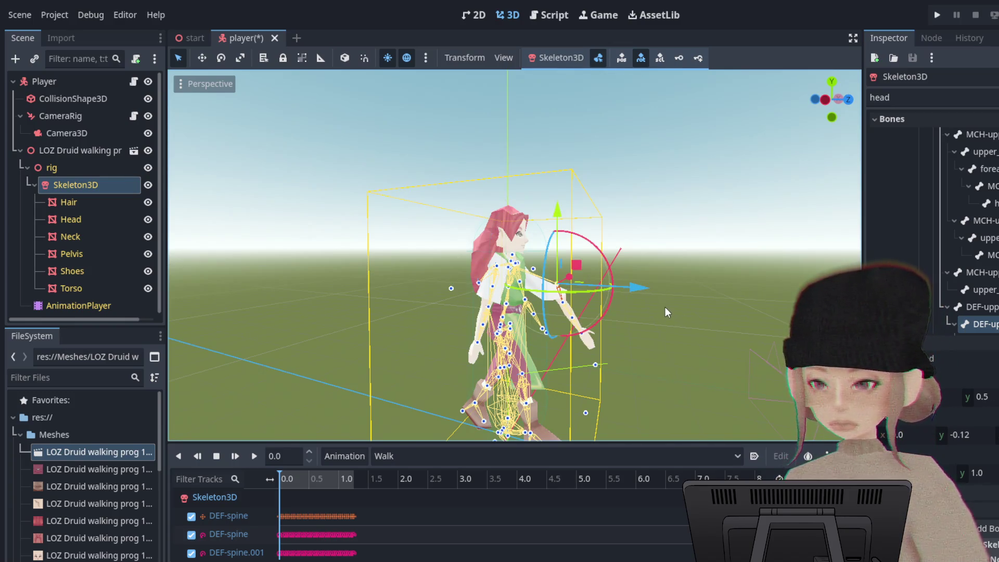
# Orbit the Godot viewport back toward the character's front.
pyautogui.moveTo(667, 297); pyautogui.dragTo(832, 294)
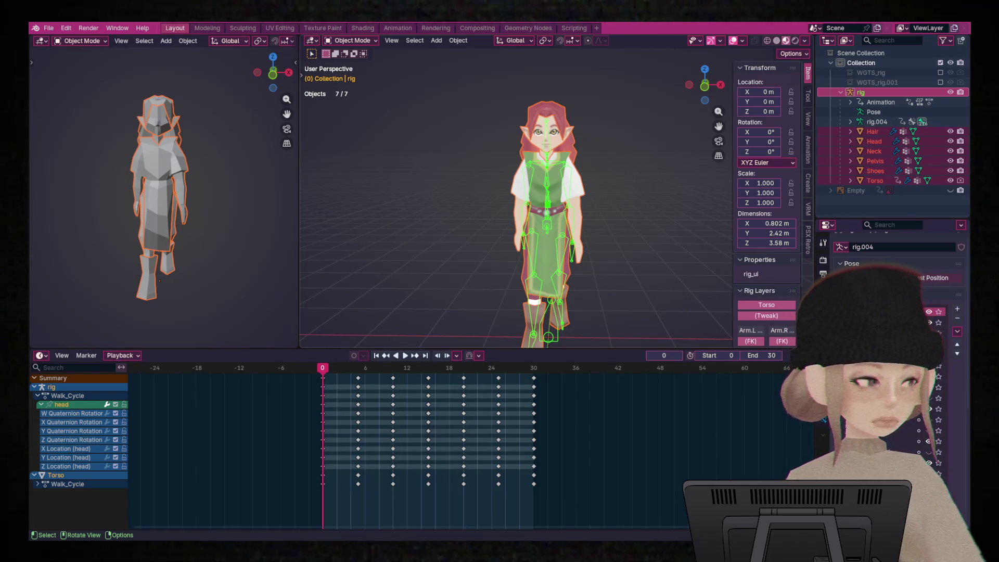
# Select the rig, Hair and Head, check the Head's weights in Weight Paint, then return to Object Mode.
pyautogui.click(545, 140)
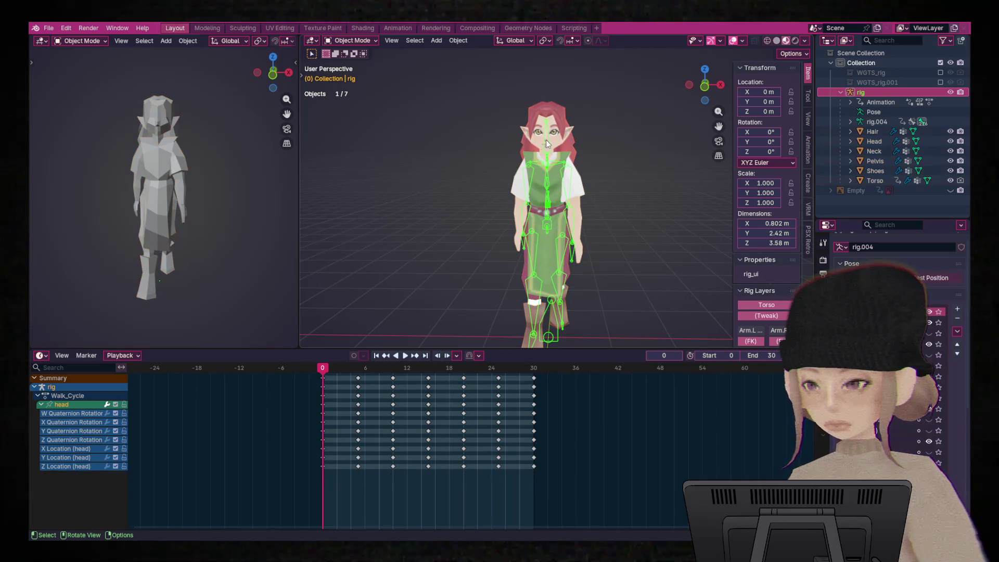
pyautogui.keyDown('shift'); pyautogui.click(546, 132); pyautogui.keyUp('shift')
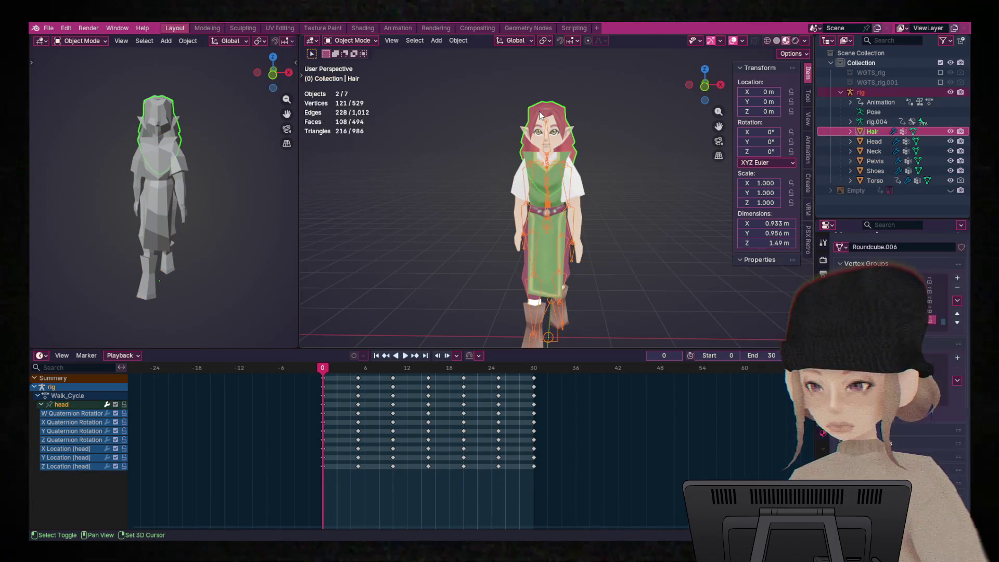
pyautogui.click(545, 137)
pyautogui.keyDown('shift'); pyautogui.click(546, 137); pyautogui.keyUp('shift')
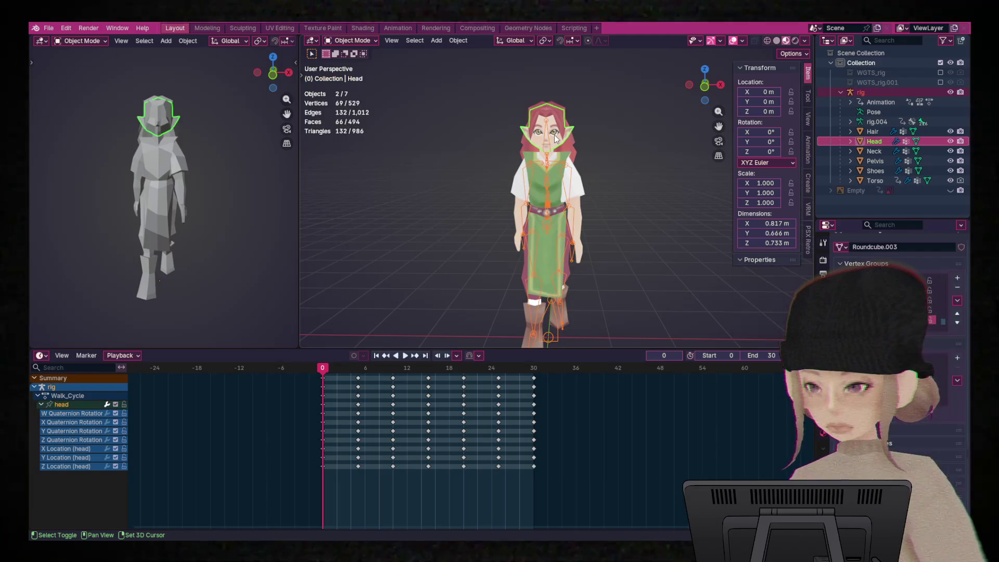
pyautogui.hotkey('ctrl', 'Tab')
pyautogui.click(529, 120)
pyautogui.hotkey('ctrl', 'Tab')
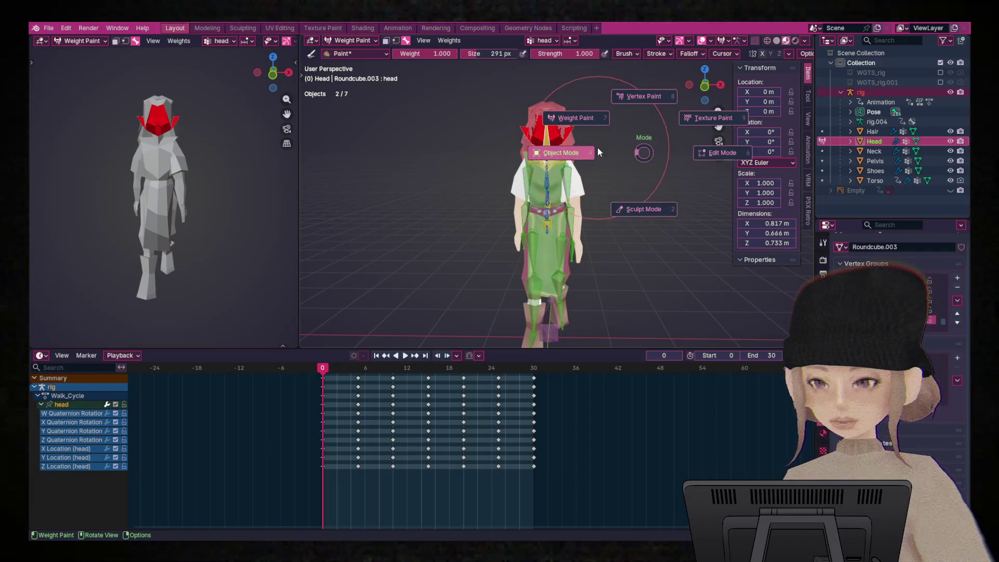
pyautogui.click(598, 147)
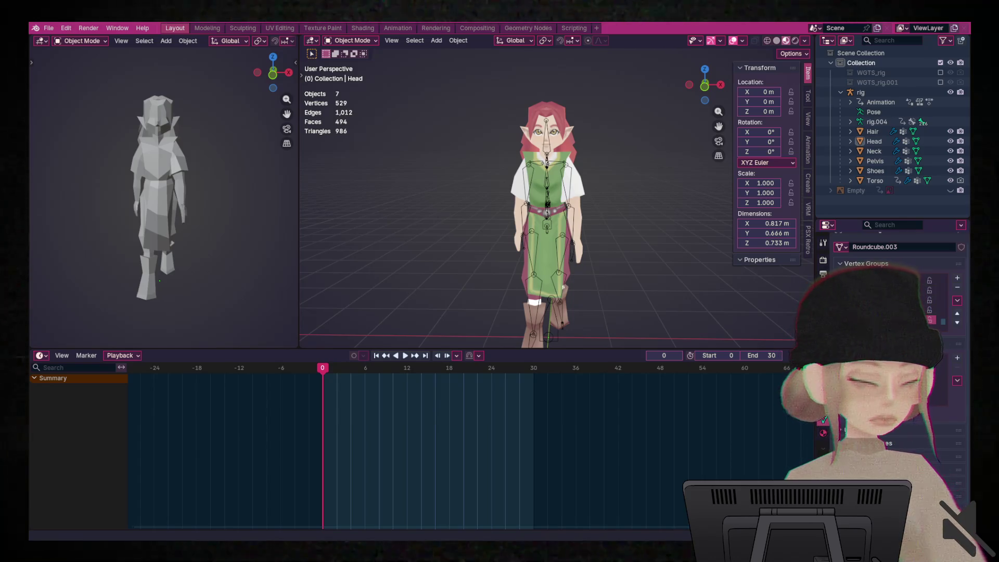
# Select all of the Druid's objects and export the scene as glTF 2.0.
pyautogui.click(47, 29)
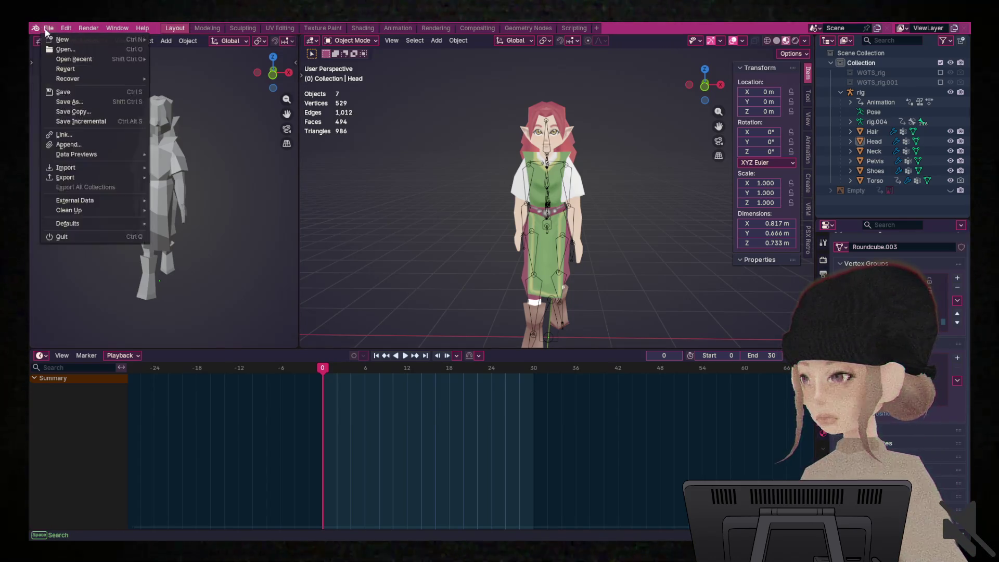
pyautogui.moveTo(93, 177)
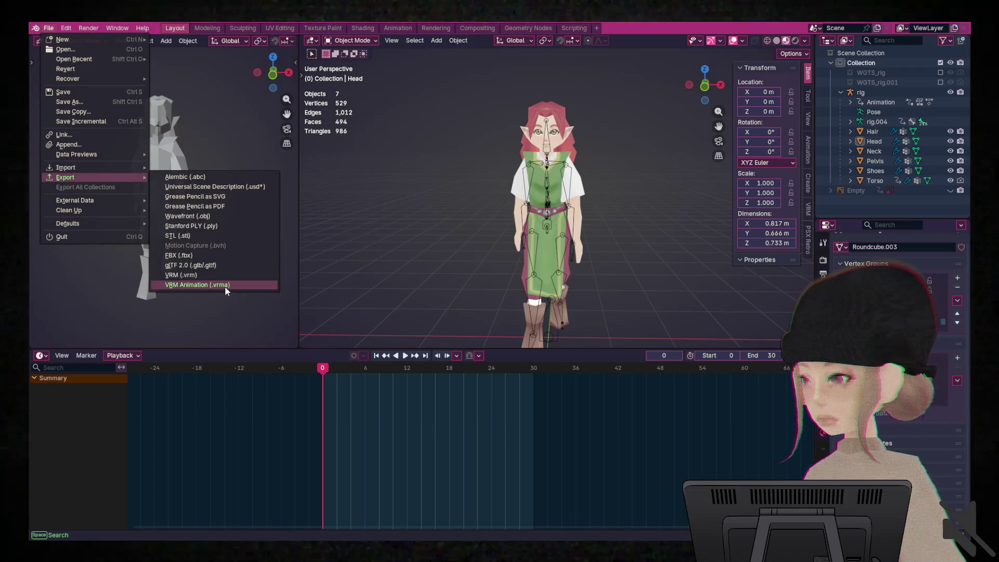
pyautogui.click(220, 266)
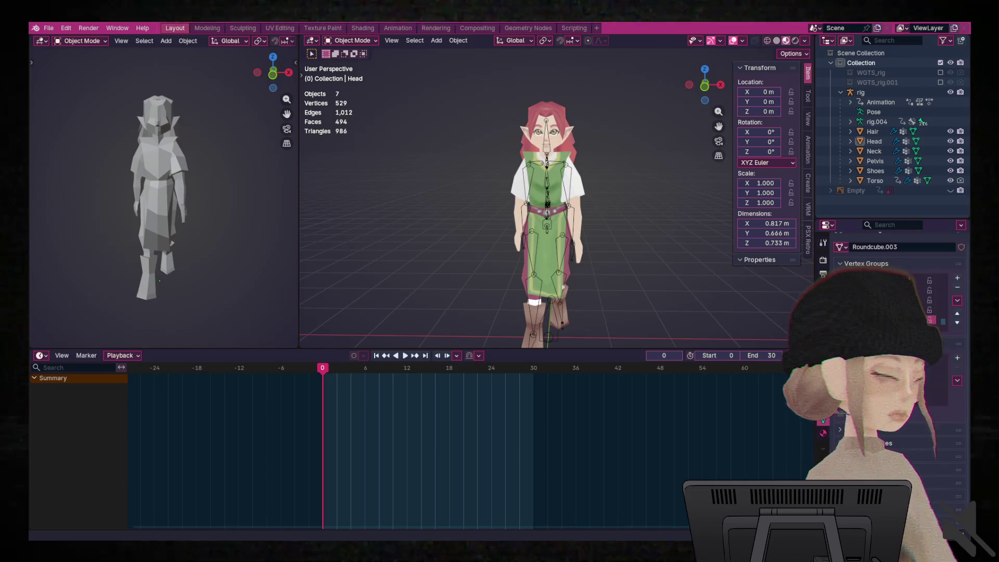
pyautogui.press('a')
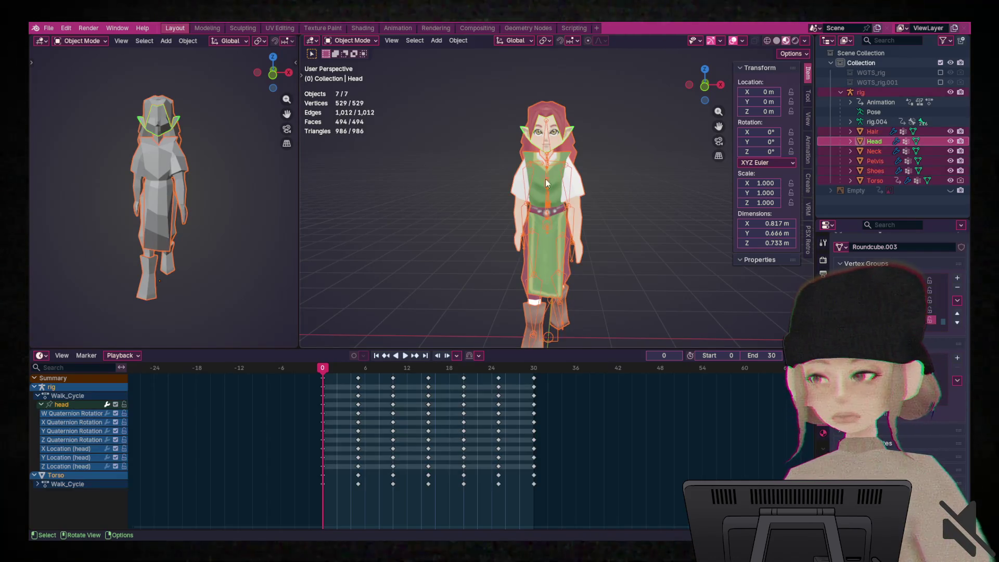
pyautogui.click(48, 28)
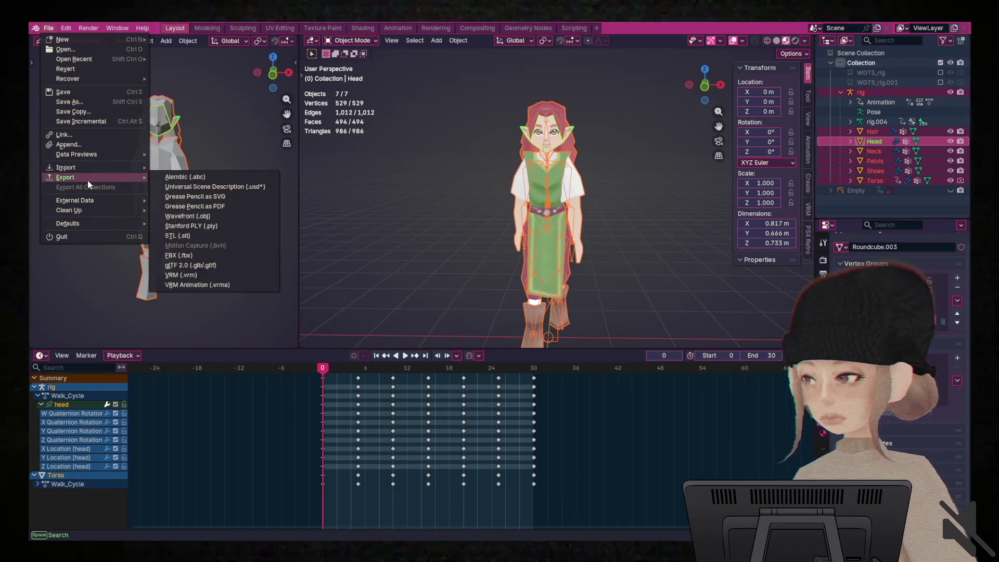
pyautogui.moveTo(89, 178)
pyautogui.click(221, 266)
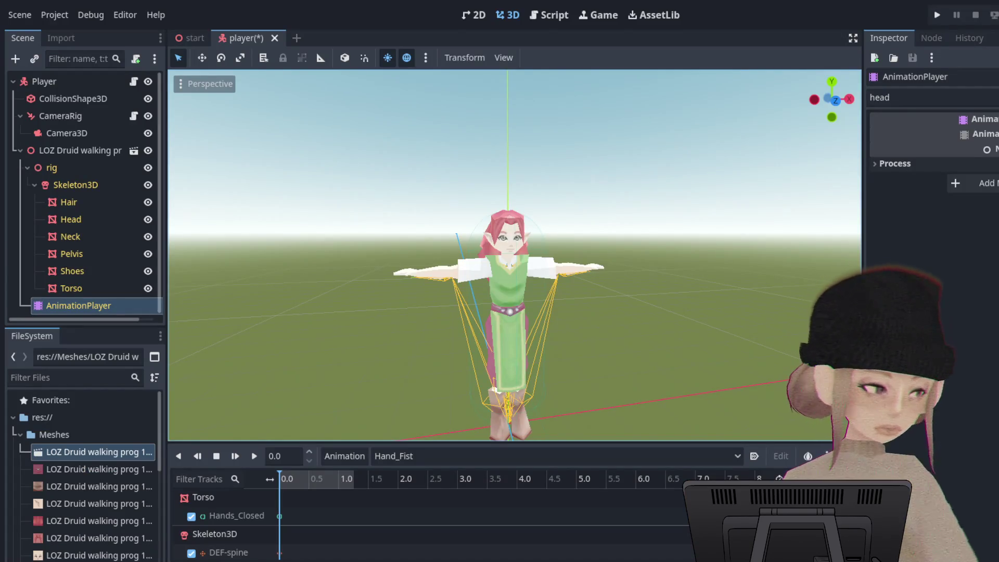
# Switch the AnimationPlayer from Hand_Fist to the Walk animation and start playback.
pyautogui.click(469, 456)
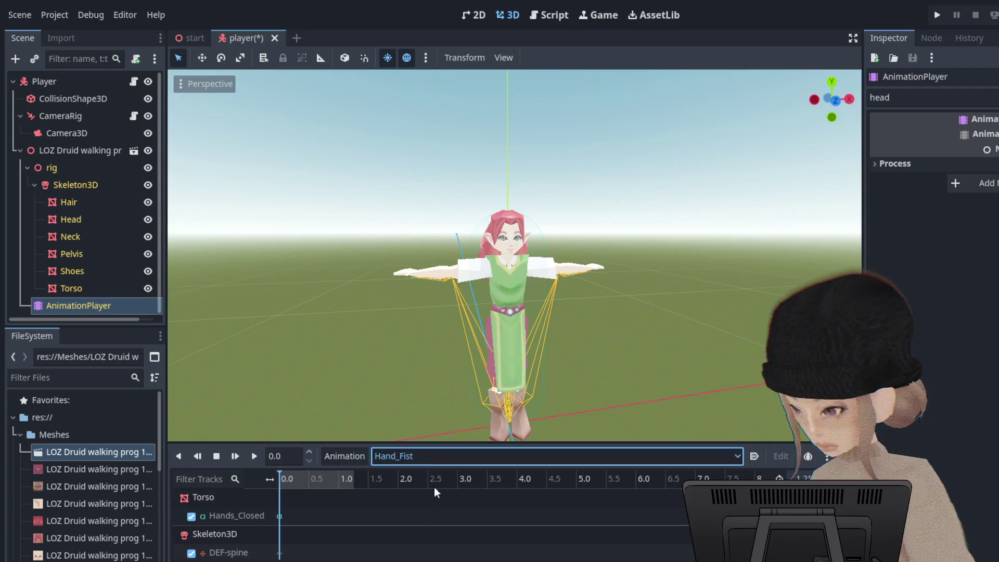
pyautogui.click(416, 527)
pyautogui.moveTo(547, 338); pyautogui.dragTo(624, 333)
pyautogui.scroll(3, 669, 333)
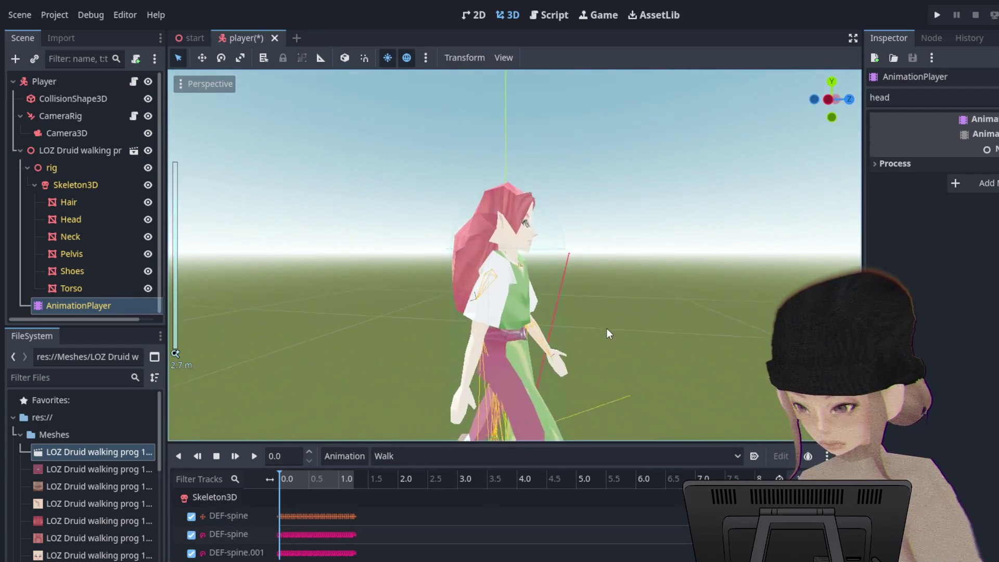
pyautogui.click(235, 456)
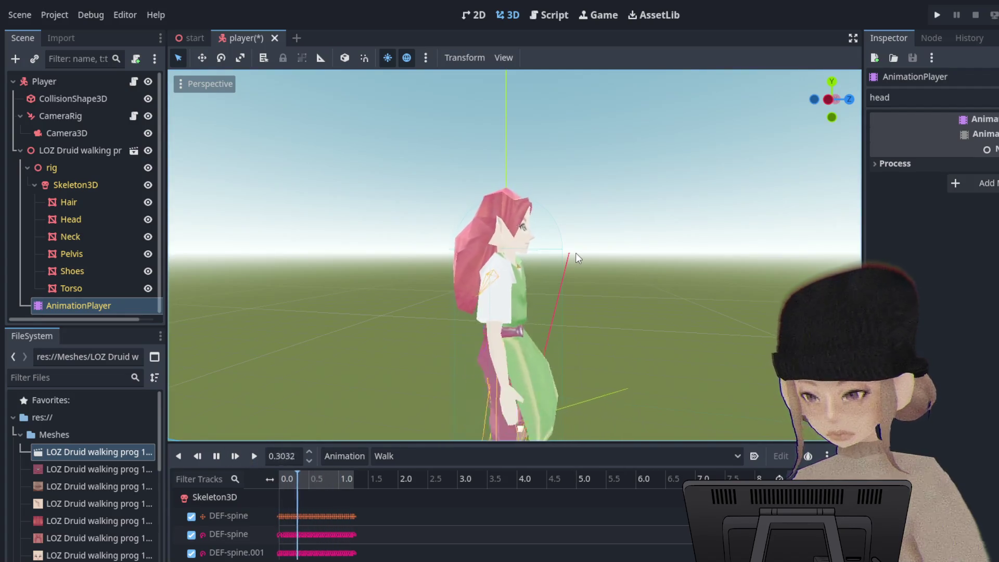
# Zoom in and snap to the front view to inspect the walk cycle.
pyautogui.scroll(3, 579, 250)
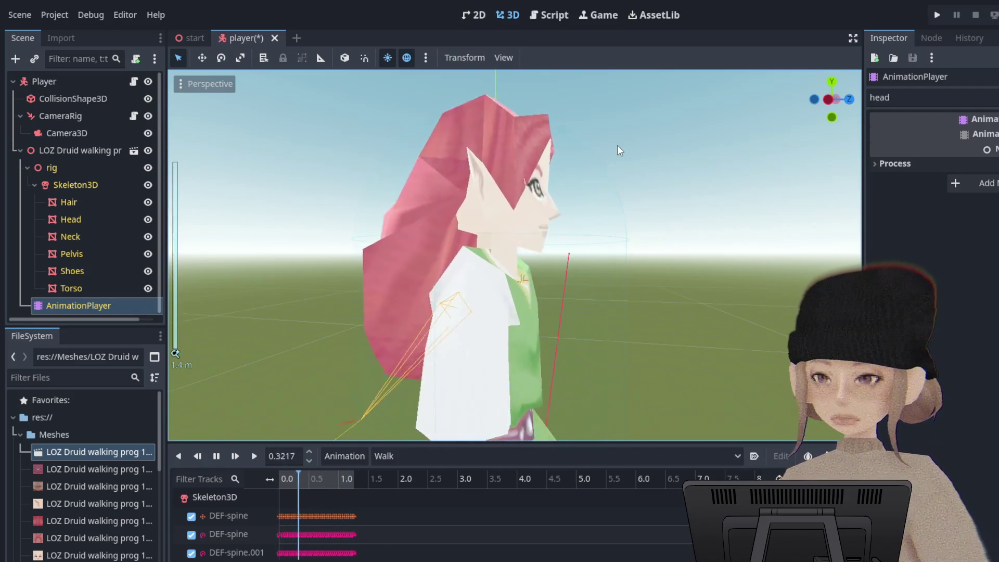
pyautogui.scroll(3, 598, 161)
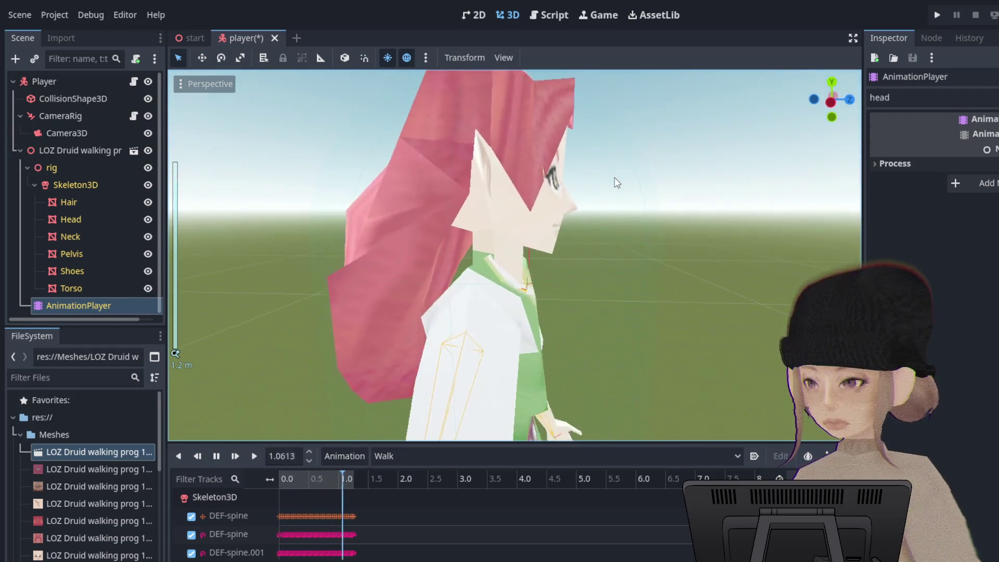
pyautogui.scroll(-5, 609, 169)
pyautogui.press('KP_1')
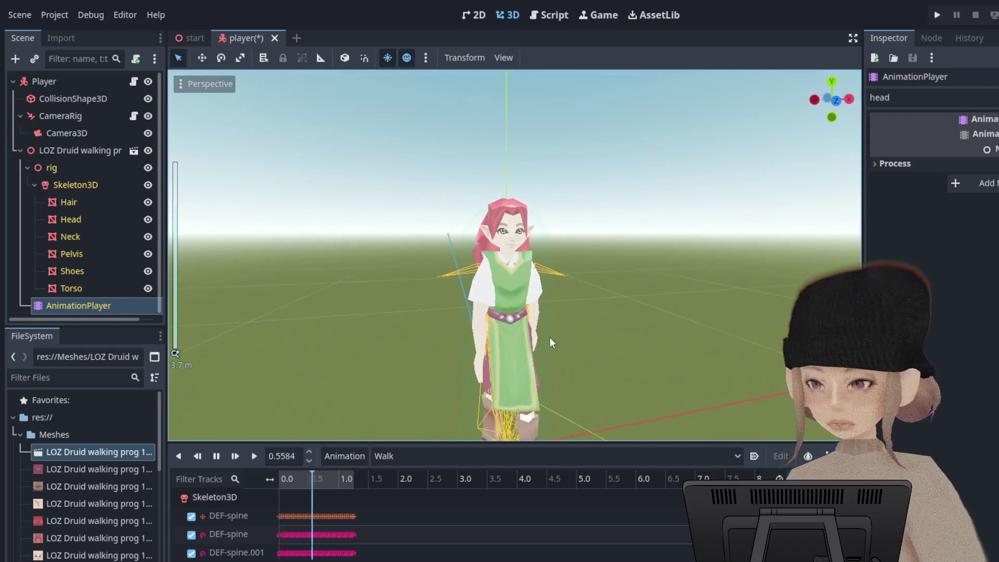